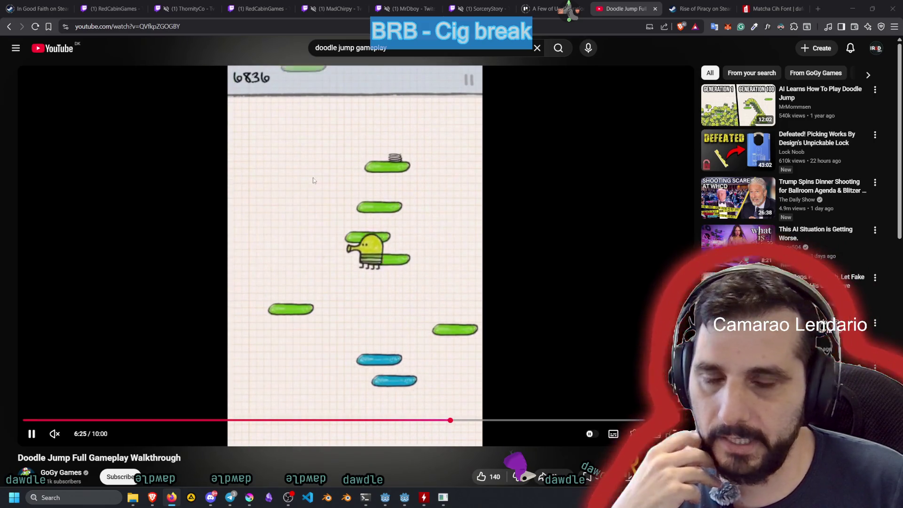
- Bring the Godot editor's game.tscn window forward over the Doodle Jump gameplay video
{"action": "mouse_move", "coordinate": [404, 497]}
{"action": "left_click", "coordinate": [411, 474]}
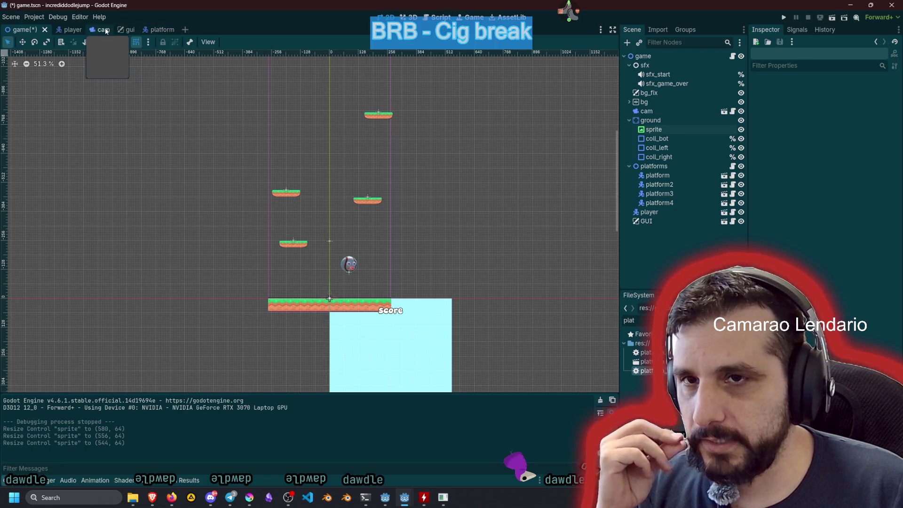
- In the player scene, change the player root node's type to Area2D and open player.gd
{"action": "left_click", "coordinate": [68, 30]}
{"action": "right_click", "coordinate": [645, 57]}
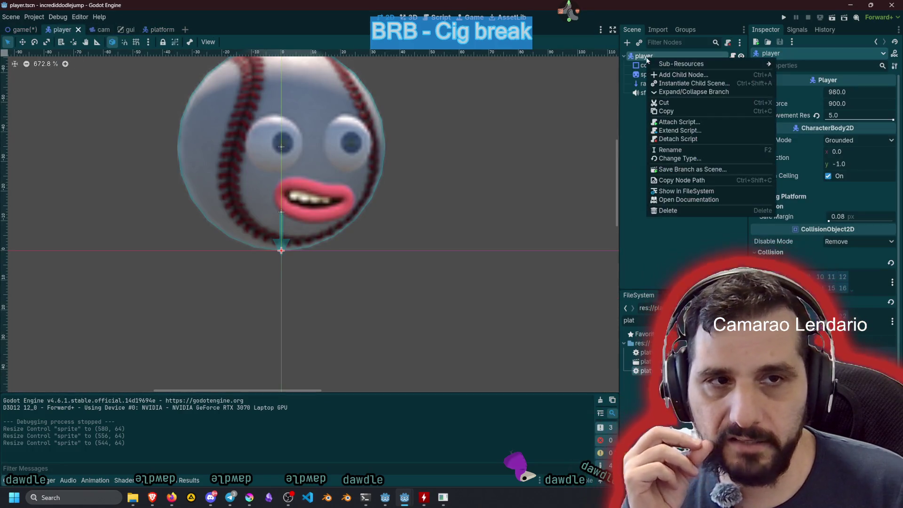
{"action": "left_click", "coordinate": [680, 159]}
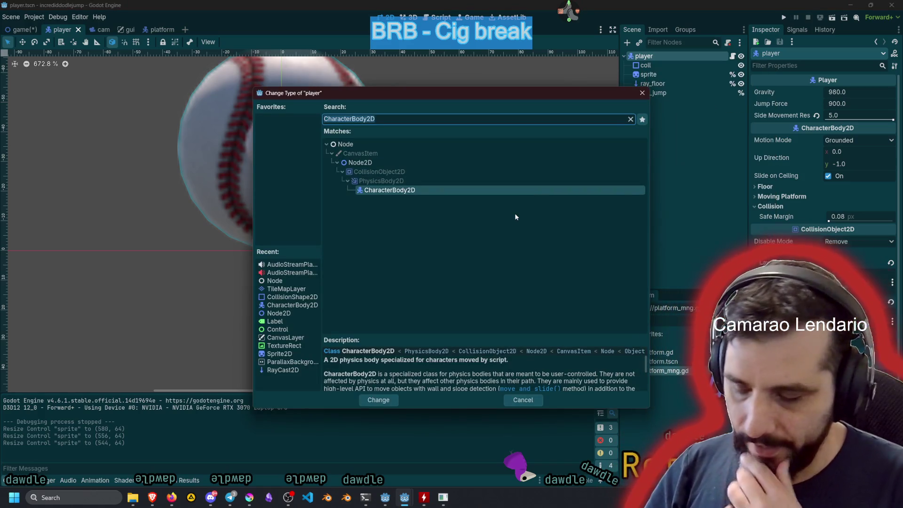
{"action": "type", "text": "area"}
{"action": "key", "text": "Return"}
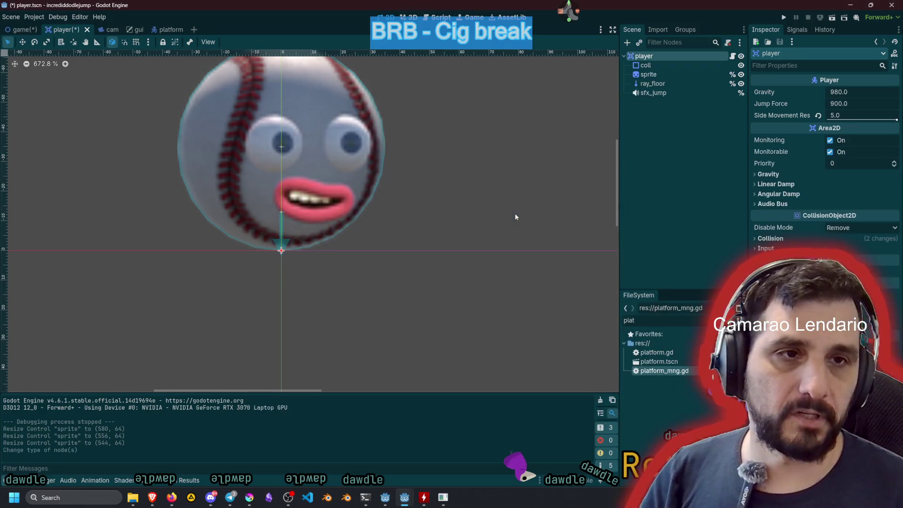
{"action": "scroll", "coordinate": [433, 185], "scroll_direction": "down", "scroll_amount": 1}
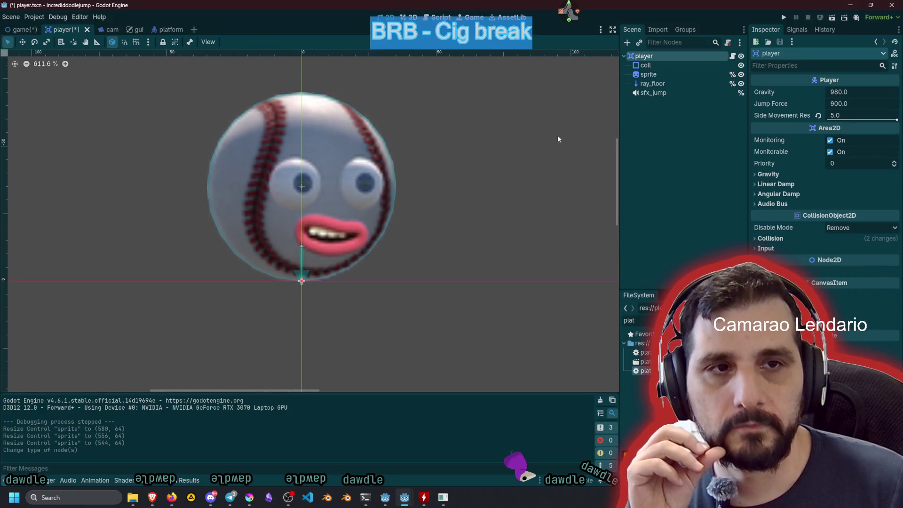
{"action": "left_click", "coordinate": [732, 56]}
{"action": "left_click", "coordinate": [346, 103]}
{"action": "scroll", "coordinate": [193, 70], "scroll_direction": "up", "scroll_amount": 7}
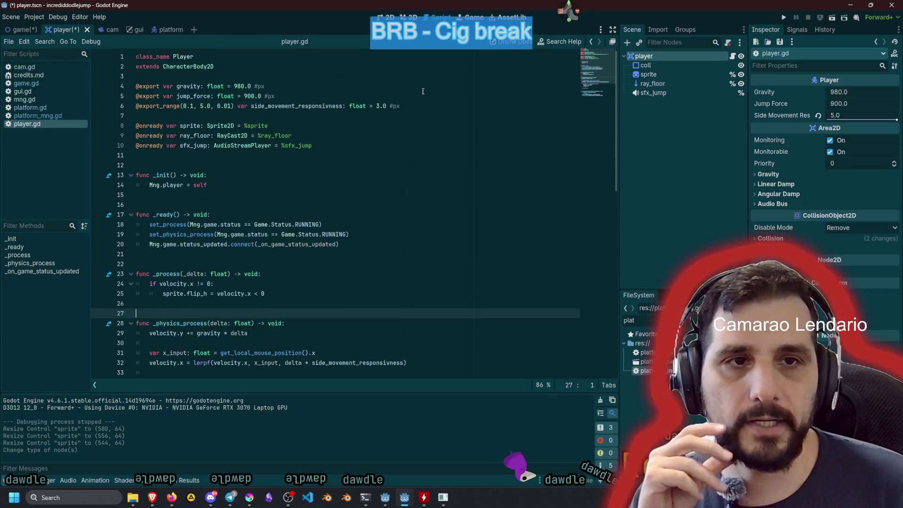
- Make player.gd extend Area2D and rename every velocity reference to _velocity
{"action": "left_click", "coordinate": [193, 73]}
{"action": "double_click", "coordinate": [185, 65]}
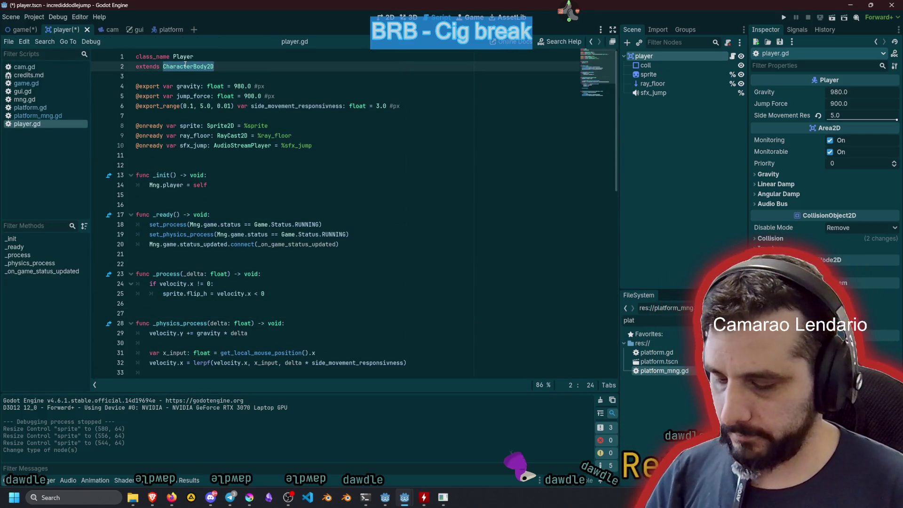
{"action": "type", "text": "Area2D"}
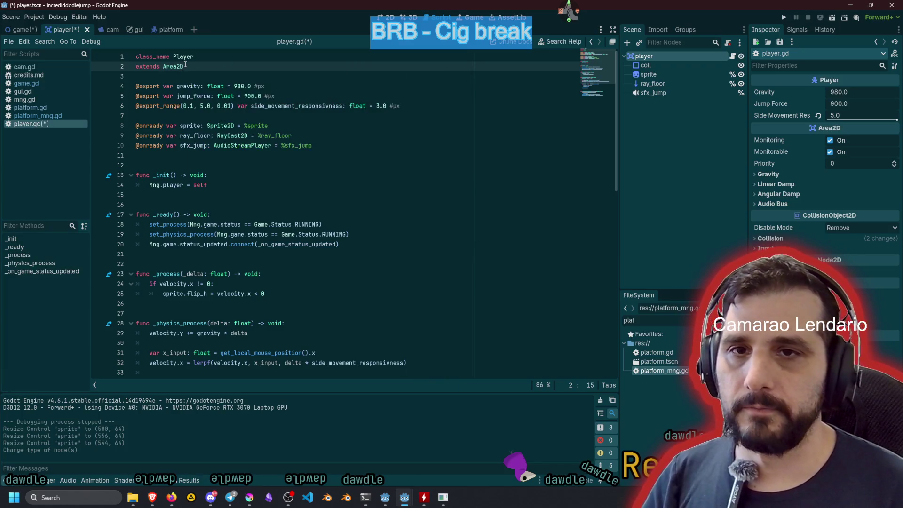
{"action": "left_click", "coordinate": [336, 157]}
{"action": "scroll", "coordinate": [164, 196], "scroll_direction": "down", "scroll_amount": 3}
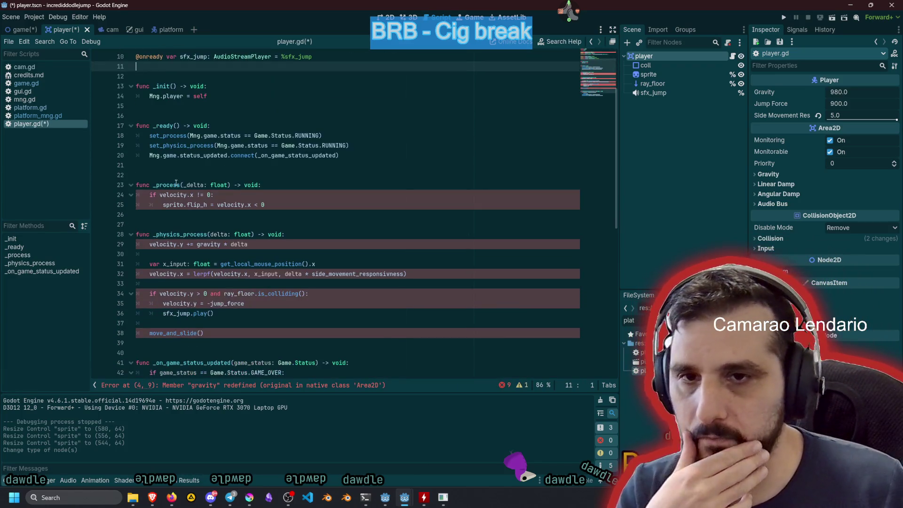
{"action": "left_click", "coordinate": [164, 196]}
{"action": "double_click", "coordinate": [162, 194]}
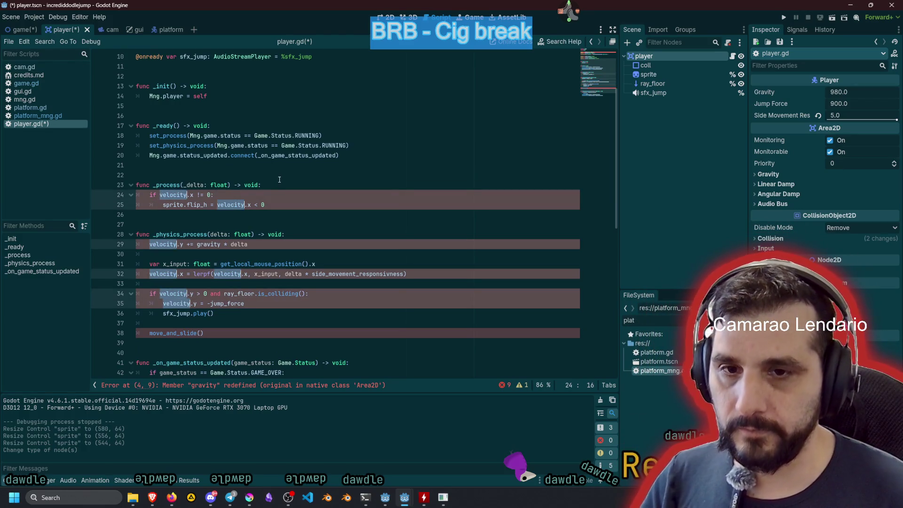
{"action": "key", "text": "ctrl+d"}
{"action": "key", "text": "ctrl+d"}
{"action": "key", "text": "ctrl+d"}
{"action": "key", "text": "Left"}
{"action": "type", "text": "_"}
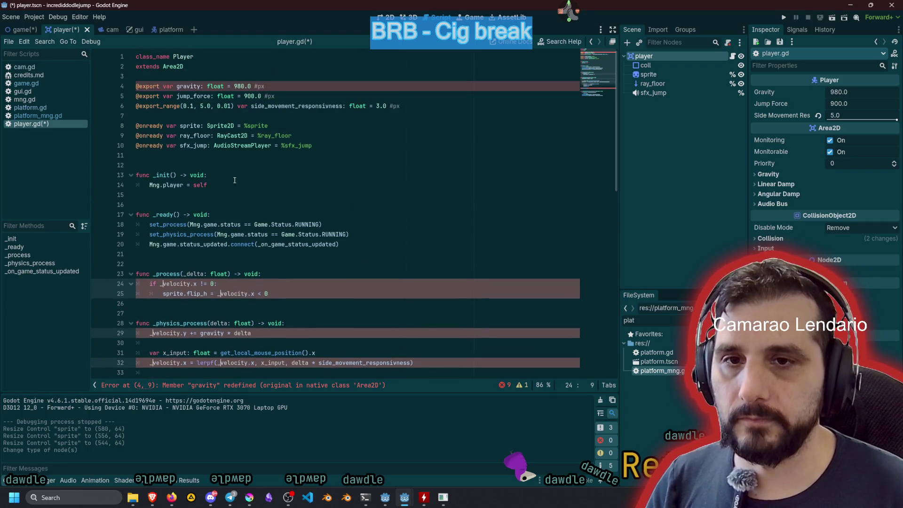
- Add a velocity variable after the onready vars and rename _velocity back to velocity
{"action": "left_click", "coordinate": [205, 157]}
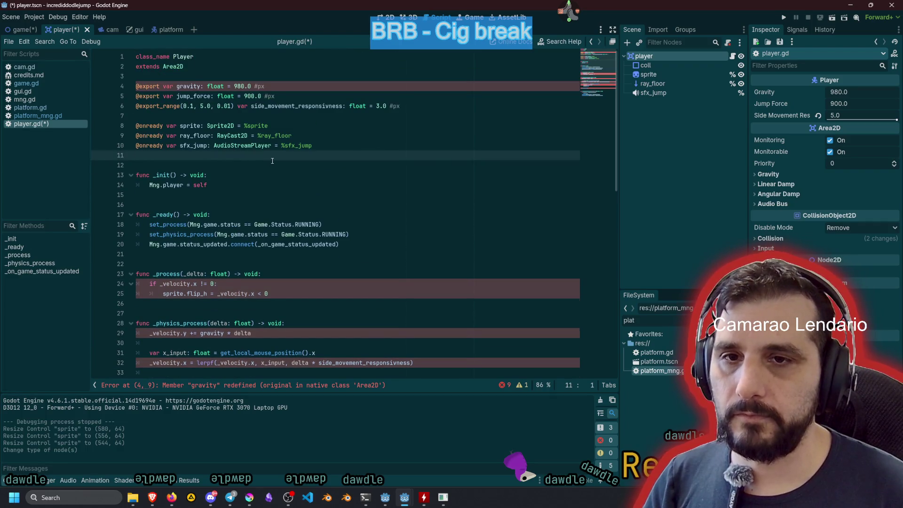
{"action": "key", "text": "Return"}
{"action": "key", "text": "Return"}
{"action": "key", "text": "Up"}
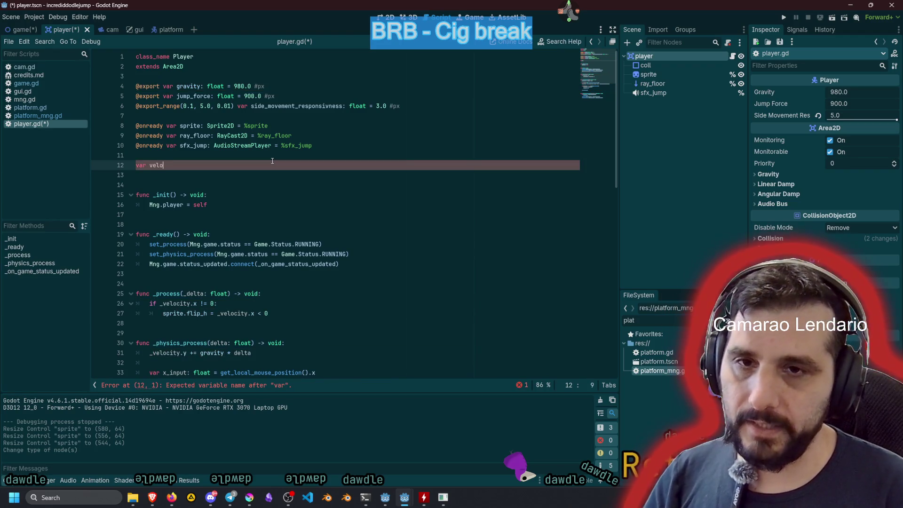
{"action": "type", "text": "city"}
{"action": "scroll", "coordinate": [272, 160], "scroll_direction": "down", "scroll_amount": 4}
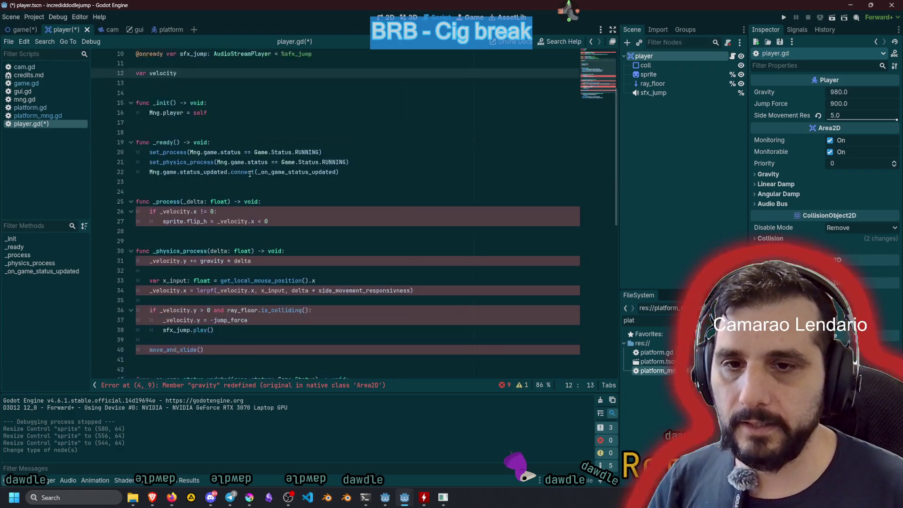
{"action": "left_click", "coordinate": [190, 185]}
{"action": "key", "text": "ctrl+d"}
{"action": "key", "text": "ctrl+d"}
{"action": "key", "text": "ctrl+d"}
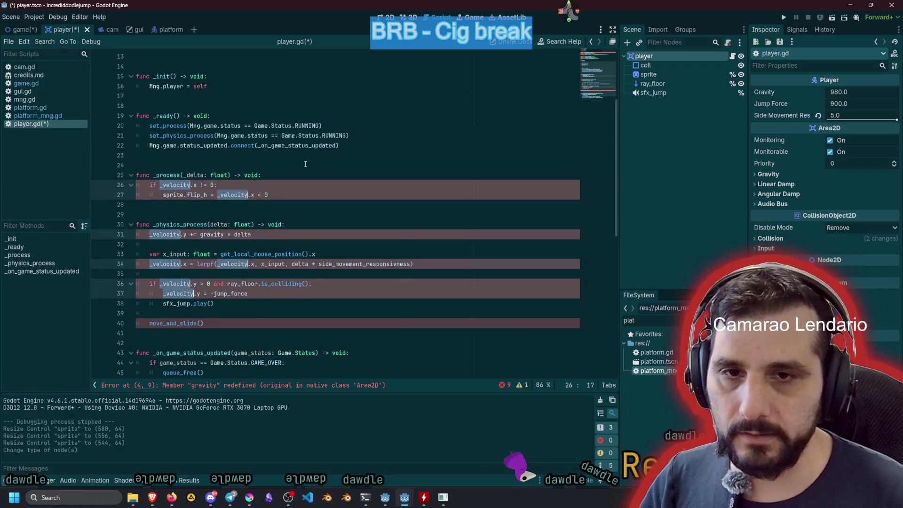
{"action": "type", "text": "velocity"}
- Replace move_and_slide() on line 40 with 'position += velocity * delta'
{"action": "left_click", "coordinate": [309, 163]}
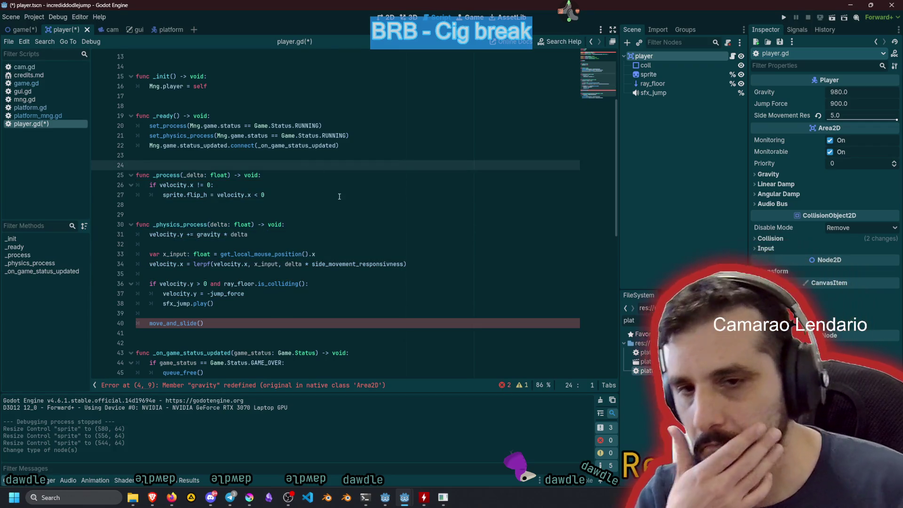
{"action": "scroll", "coordinate": [282, 198], "scroll_direction": "up", "scroll_amount": 3}
{"action": "scroll", "coordinate": [241, 257], "scroll_direction": "down", "scroll_amount": 5}
{"action": "left_click", "coordinate": [241, 260]}
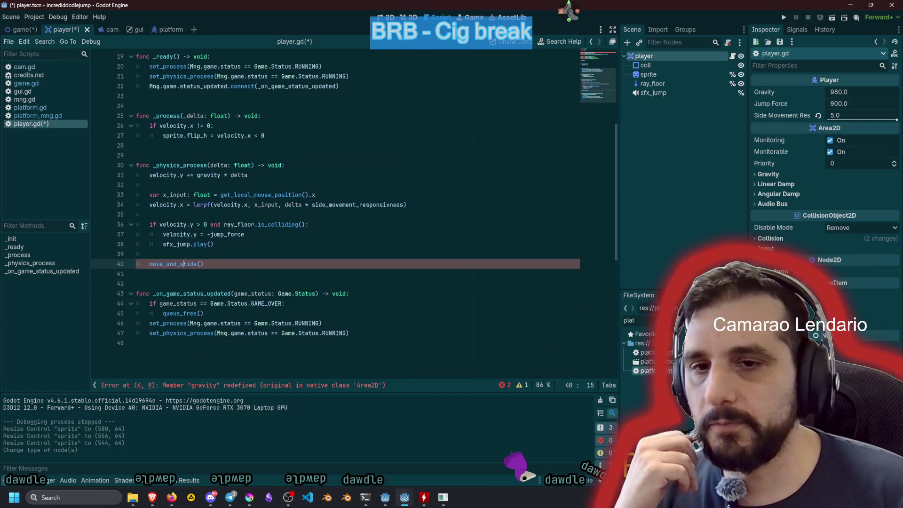
{"action": "key", "text": "shift+Home"}
{"action": "key", "text": "BackSpace"}
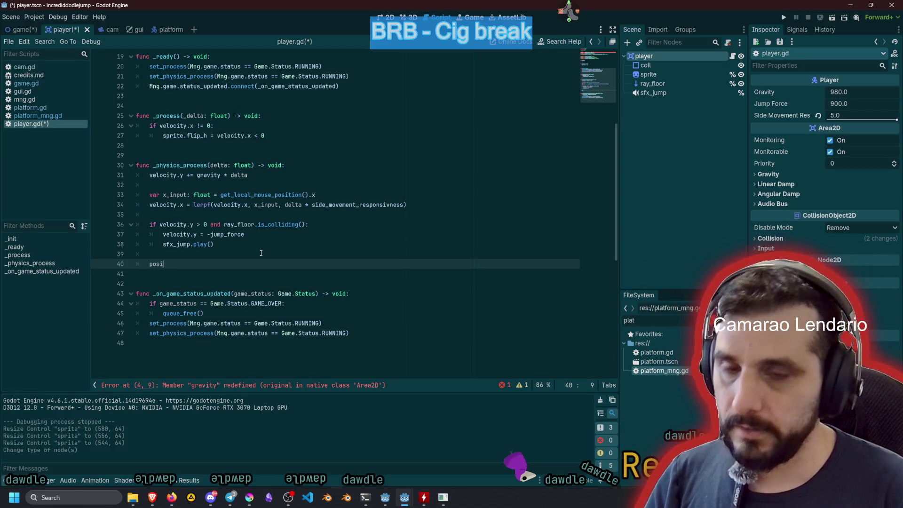
{"action": "type", "text": "tion +"}
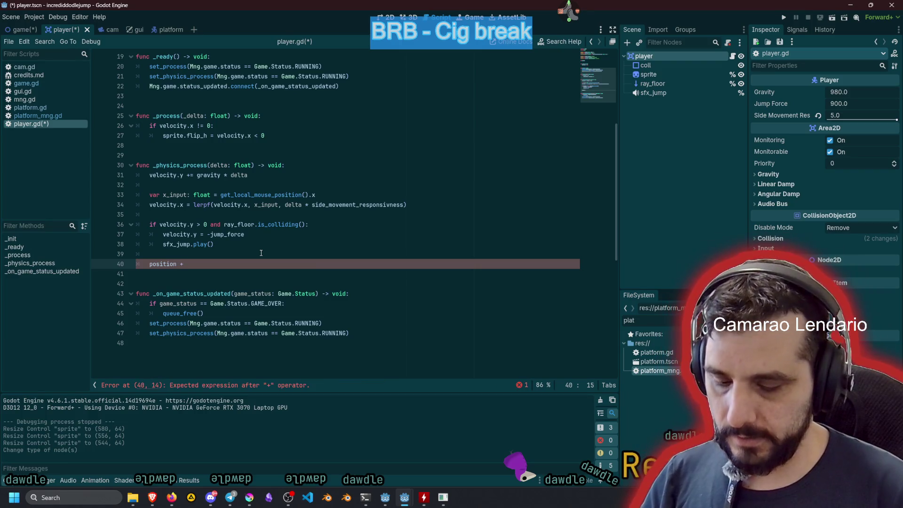
{"action": "type", "text": "= vel"}
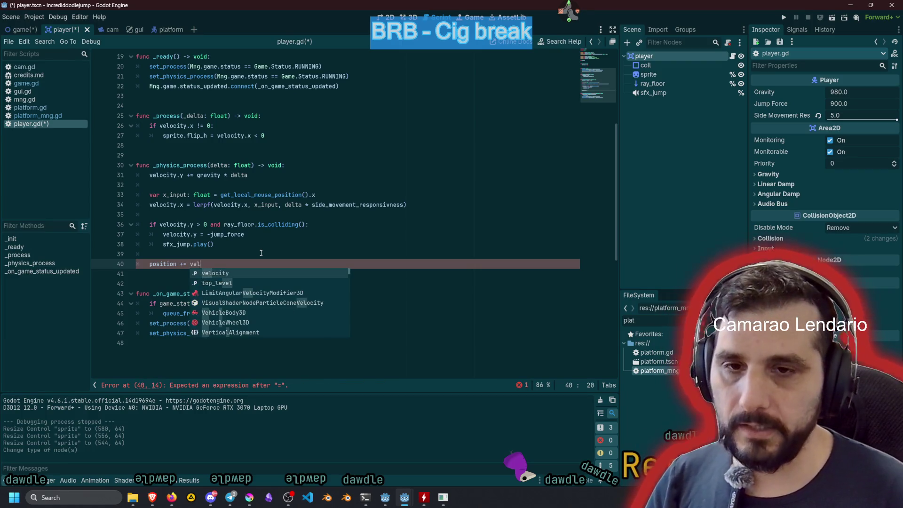
{"action": "type", "text": "ocity * delta"}
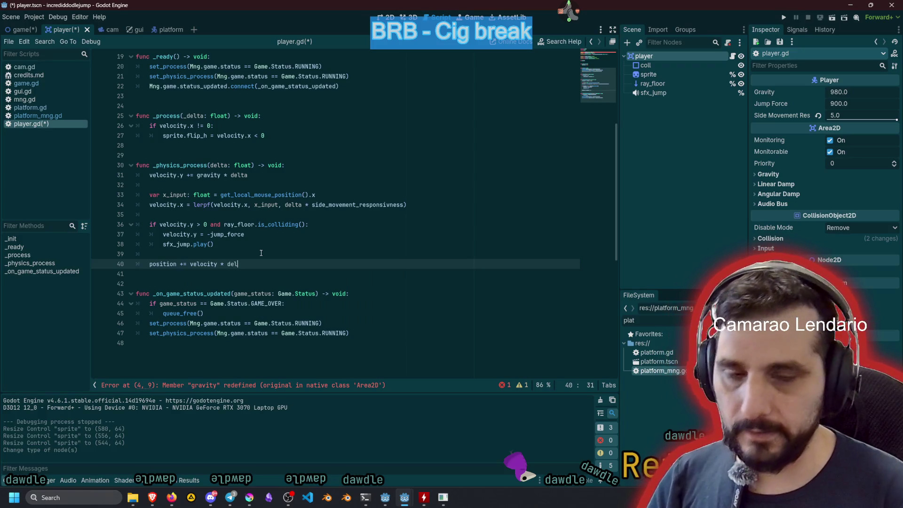
- Go to the gravity redefinition error on line 4
{"action": "left_click", "coordinate": [261, 253]}
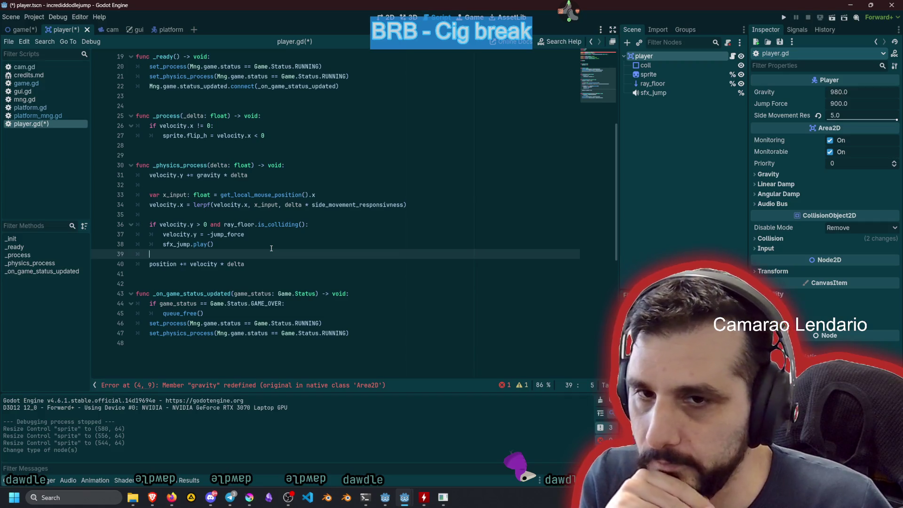
{"action": "left_click", "coordinate": [264, 246]}
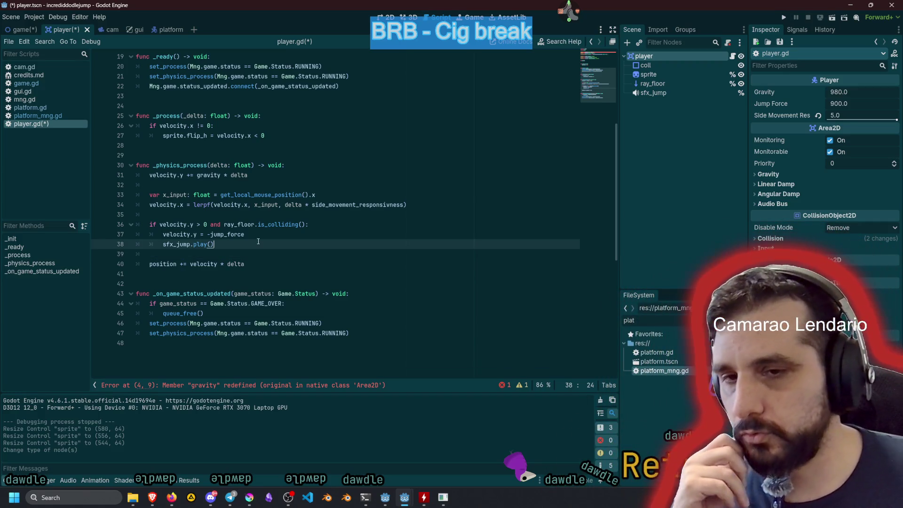
{"action": "scroll", "coordinate": [266, 338], "scroll_direction": "down", "scroll_amount": 2}
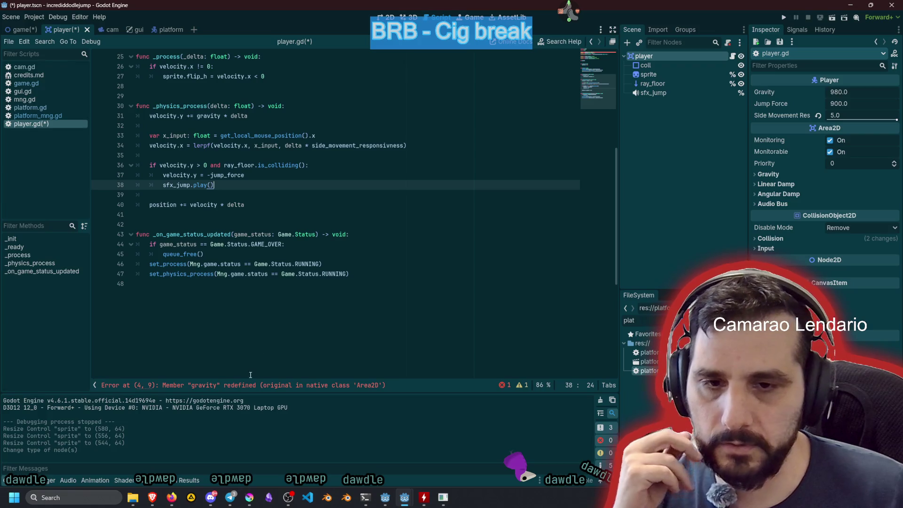
{"action": "left_click", "coordinate": [248, 385]}
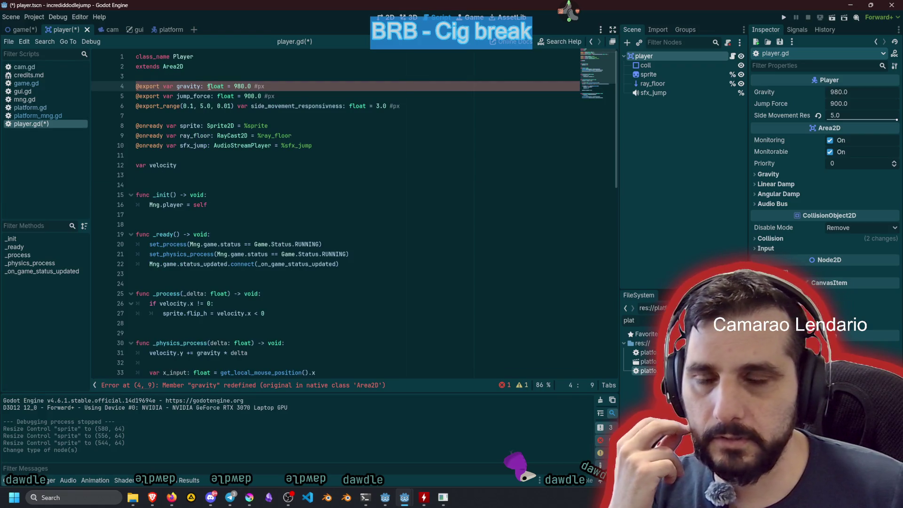
- Rename the gravity variable to g on lines 4 and 31 with a multi-caret edit
{"action": "mouse_move", "coordinate": [208, 87]}
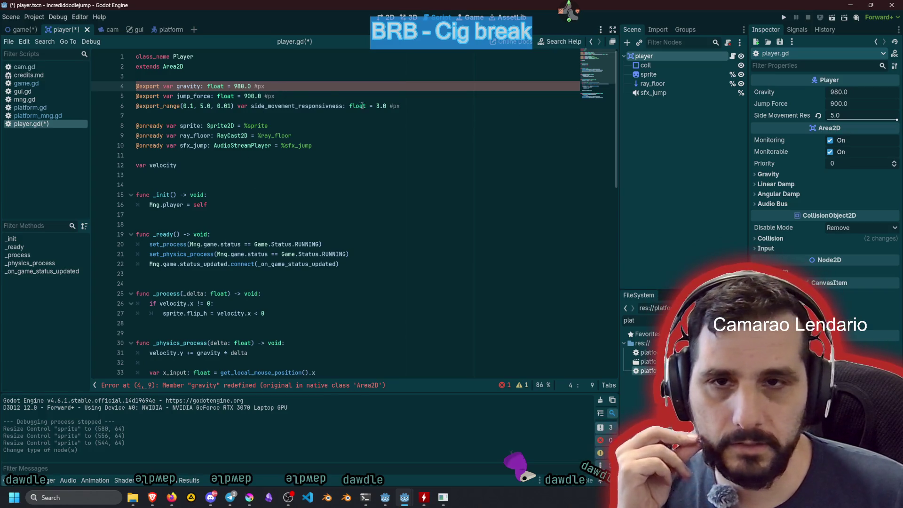
{"action": "double_click", "coordinate": [185, 86]}
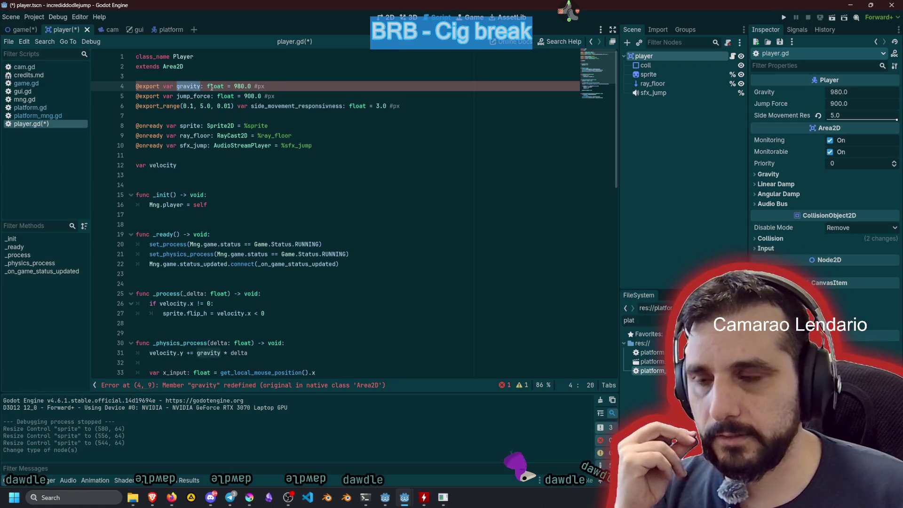
{"action": "mouse_move", "coordinate": [215, 87]}
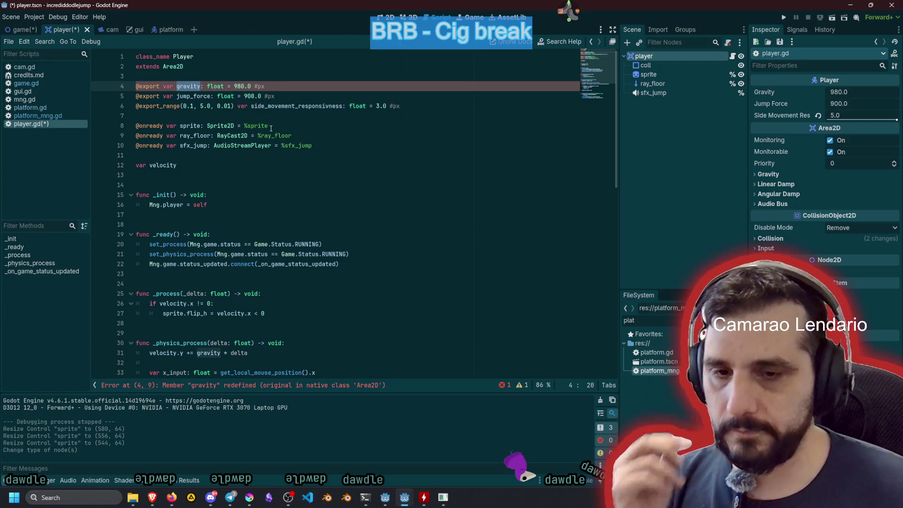
{"action": "key", "text": "ctrl+d"}
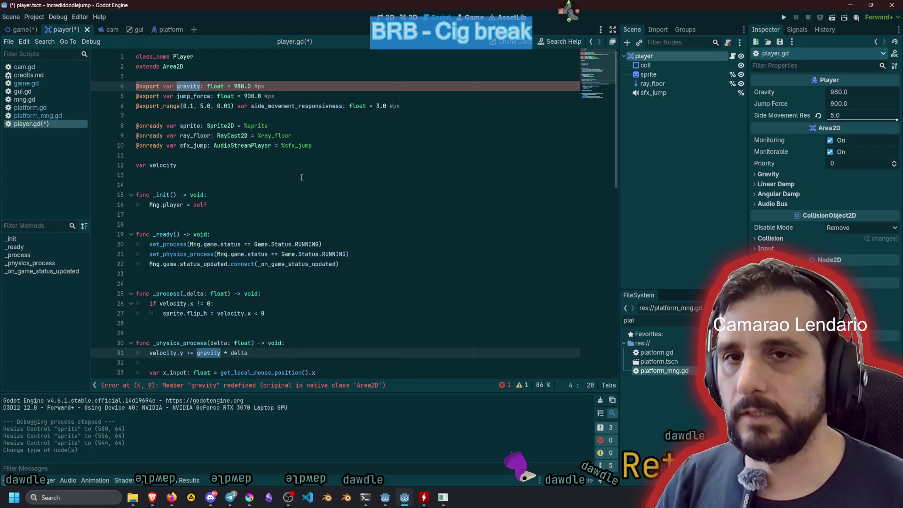
{"action": "key", "text": "Left"}
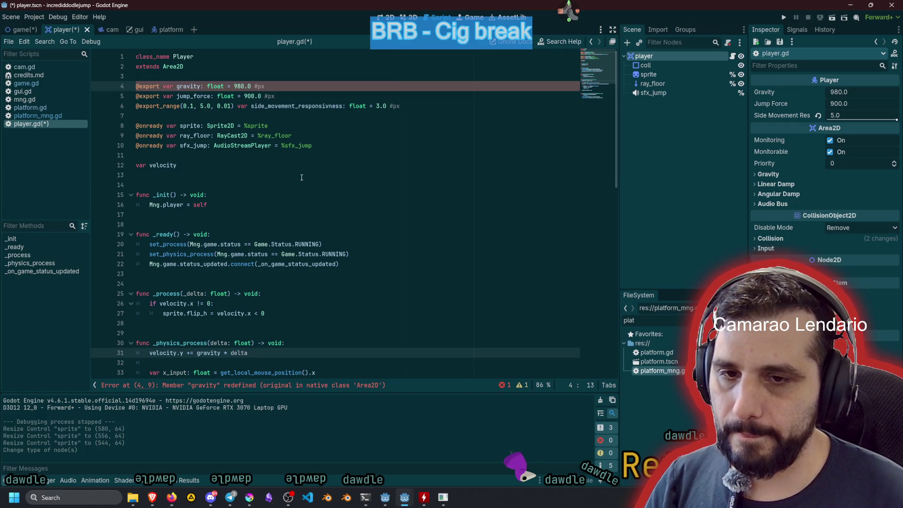
{"action": "key", "text": "ctrl+Delete"}
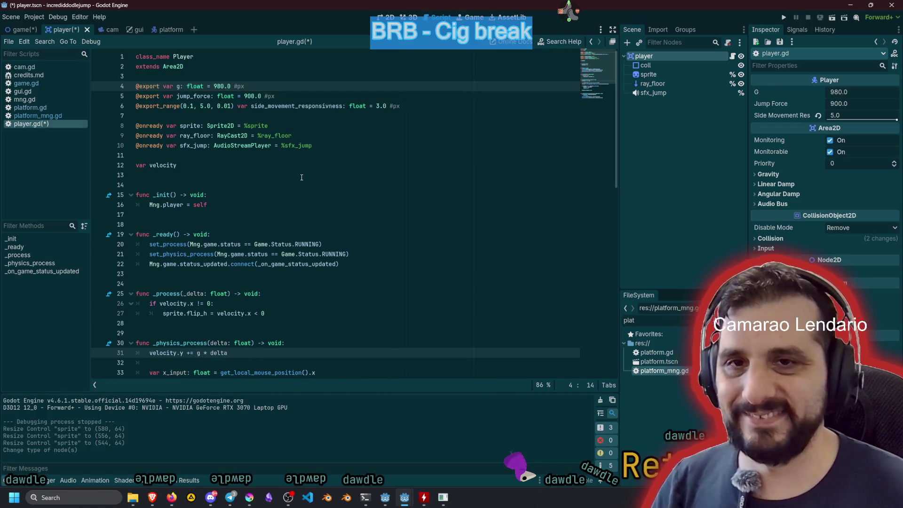
{"action": "left_click", "coordinate": [319, 143]}
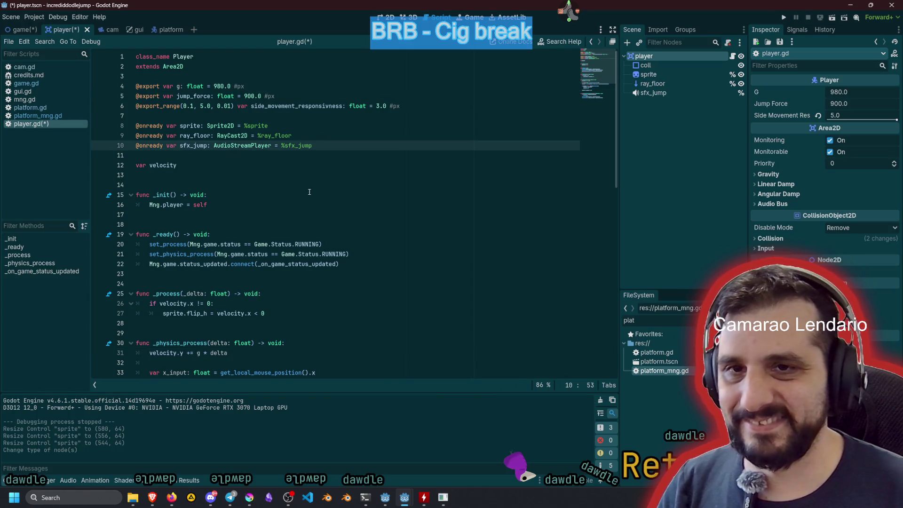
- Save player.gd and run the game from the game scene with F5
{"action": "scroll", "coordinate": [310, 191], "scroll_direction": "down", "scroll_amount": 6}
{"action": "left_click", "coordinate": [306, 253]}
{"action": "key", "text": "ctrl+s"}
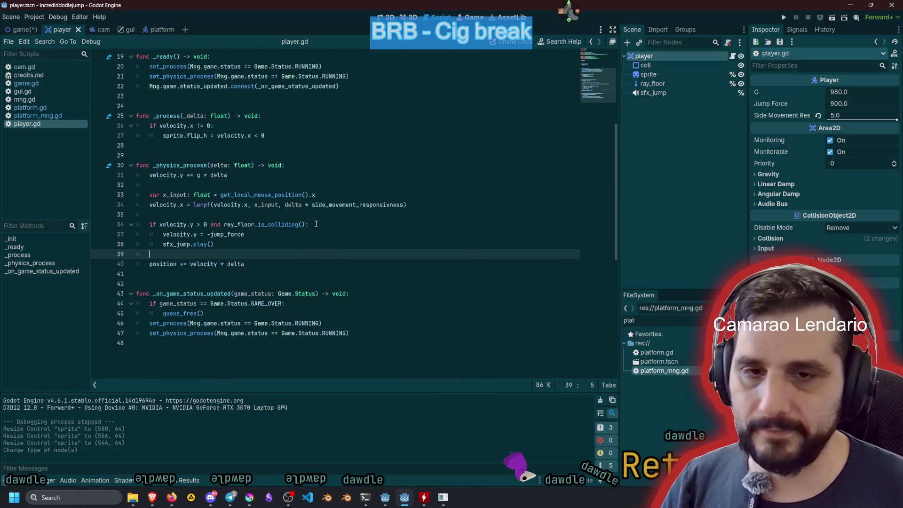
{"action": "left_click", "coordinate": [315, 224]}
{"action": "left_click", "coordinate": [21, 30]}
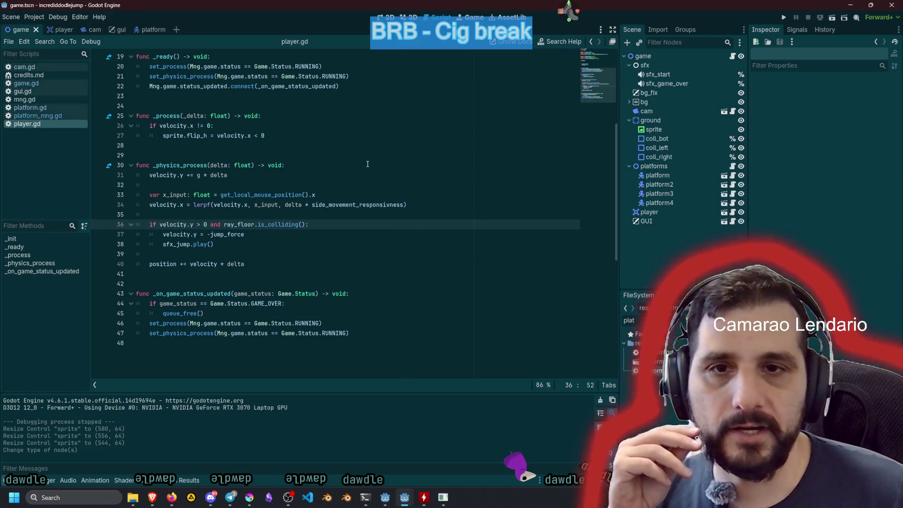
{"action": "left_click", "coordinate": [421, 195]}
{"action": "key", "text": "F5"}
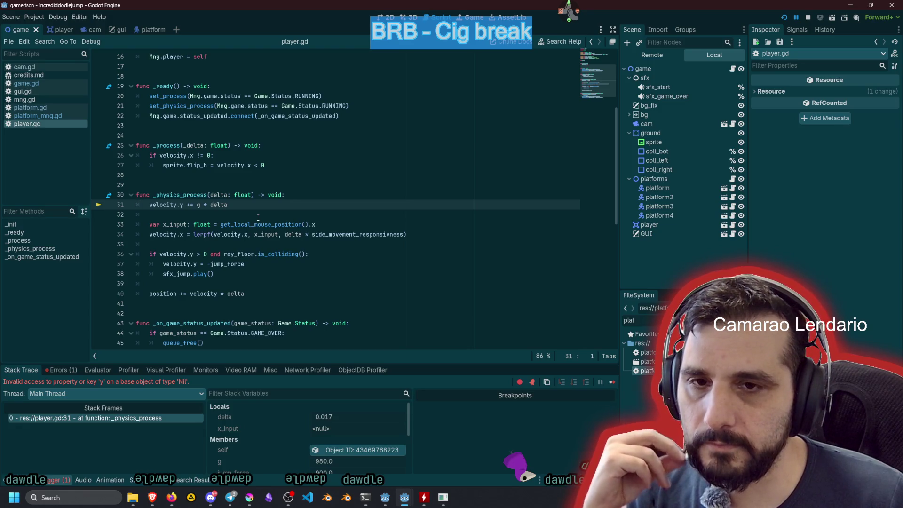
- Type velocity as Vector2 on line 12, then run the game to Game Over and stop it
{"action": "left_click", "coordinate": [167, 205]}
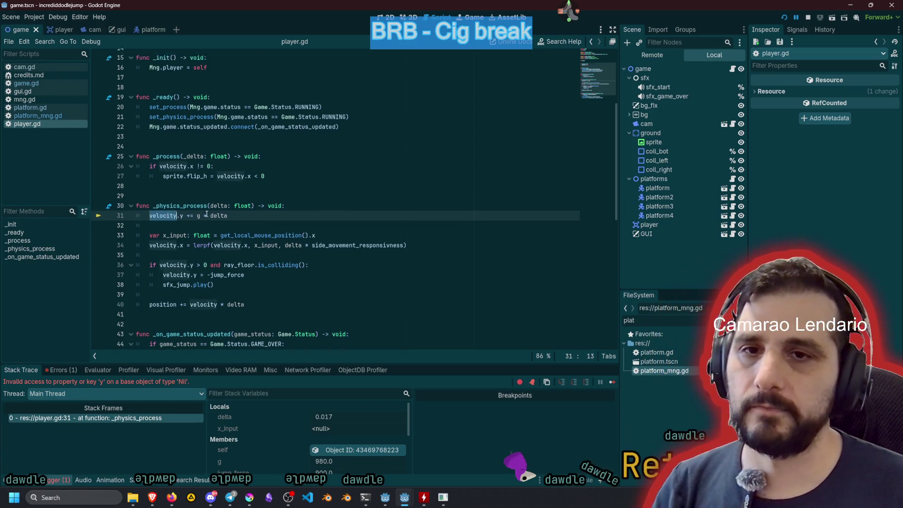
{"action": "scroll", "coordinate": [206, 214], "scroll_direction": "up", "scroll_amount": 5}
{"action": "left_click", "coordinate": [186, 166]}
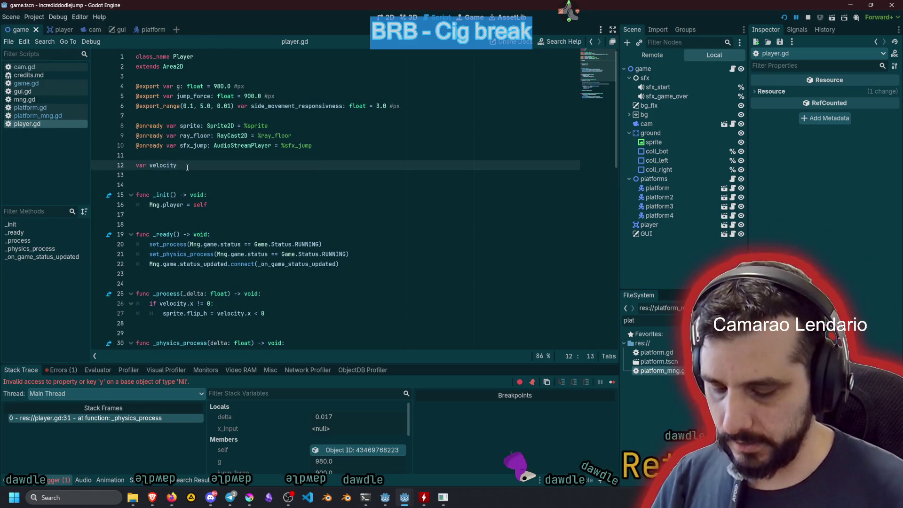
{"action": "type", "text": ": Vector2"}
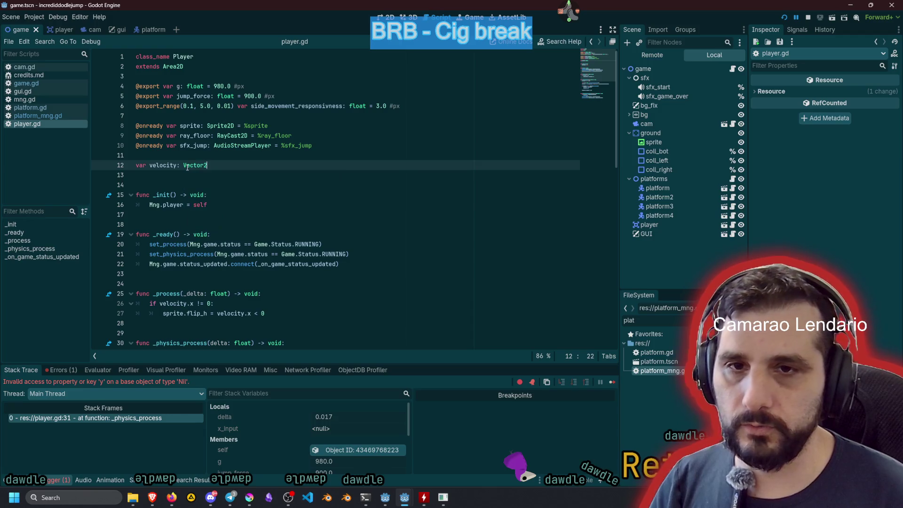
{"action": "key", "text": "F5"}
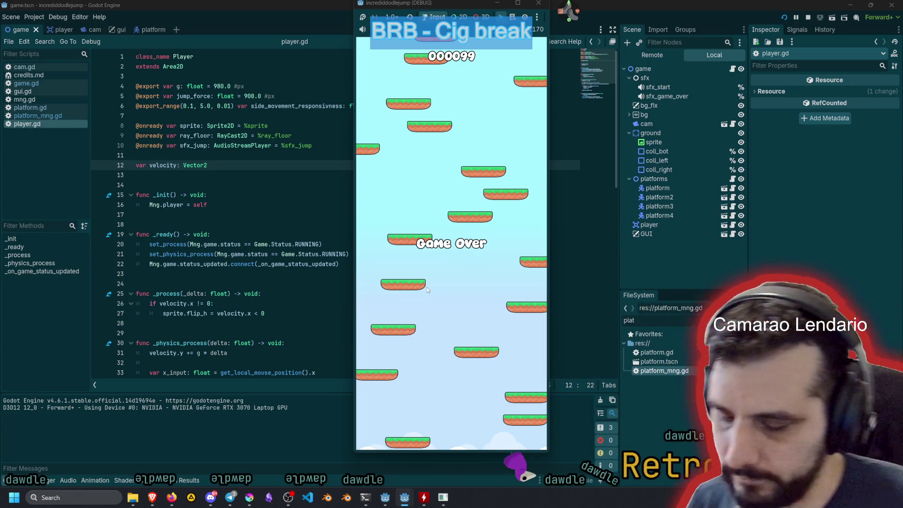
{"action": "key", "text": "F8"}
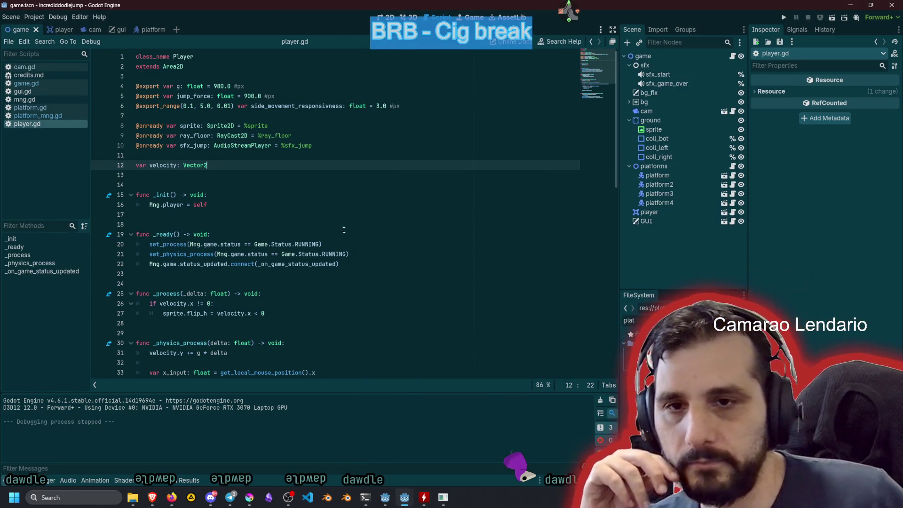
- Scroll through player.gd to review the movement and sprite flip code
{"action": "scroll", "coordinate": [324, 236], "scroll_direction": "down", "scroll_amount": 7}
{"action": "scroll", "coordinate": [324, 236], "scroll_direction": "down", "scroll_amount": 2}
{"action": "scroll", "coordinate": [324, 236], "scroll_direction": "up", "scroll_amount": 3}
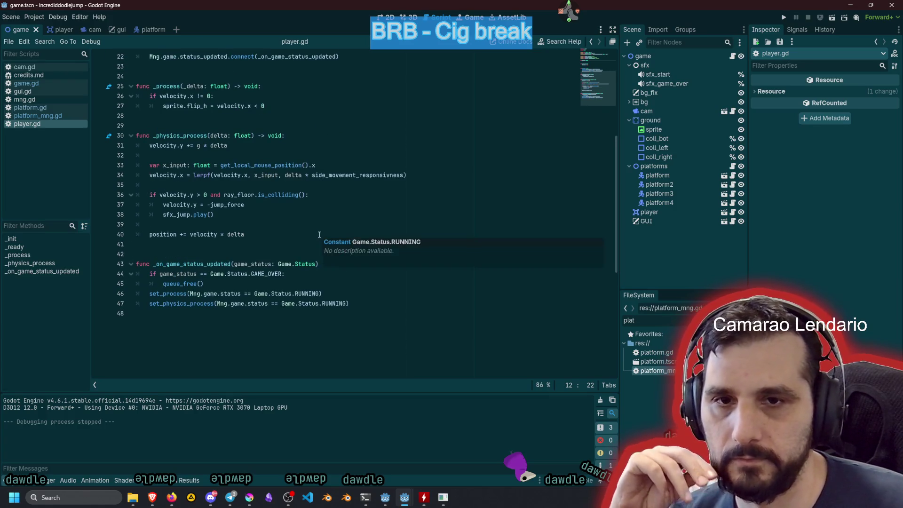
{"action": "mouse_move", "coordinate": [262, 227]}
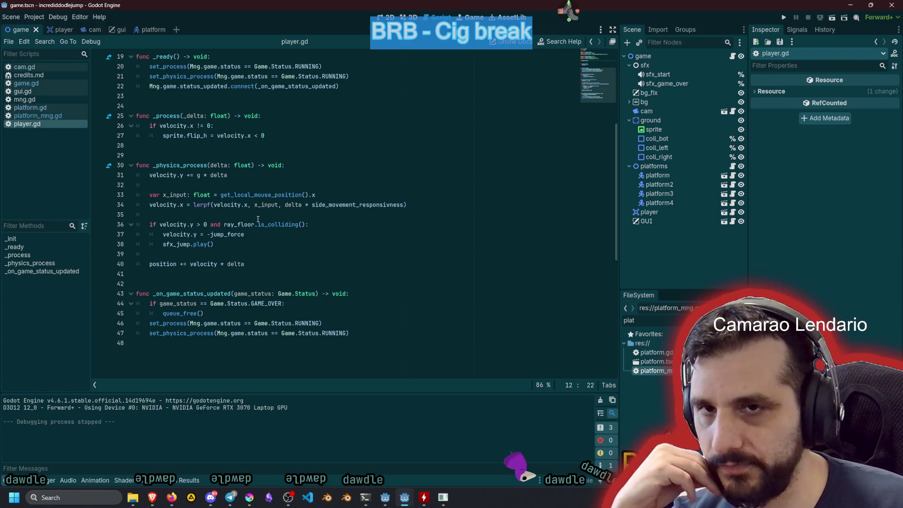
{"action": "left_click", "coordinate": [263, 154]}
{"action": "left_click", "coordinate": [242, 135]}
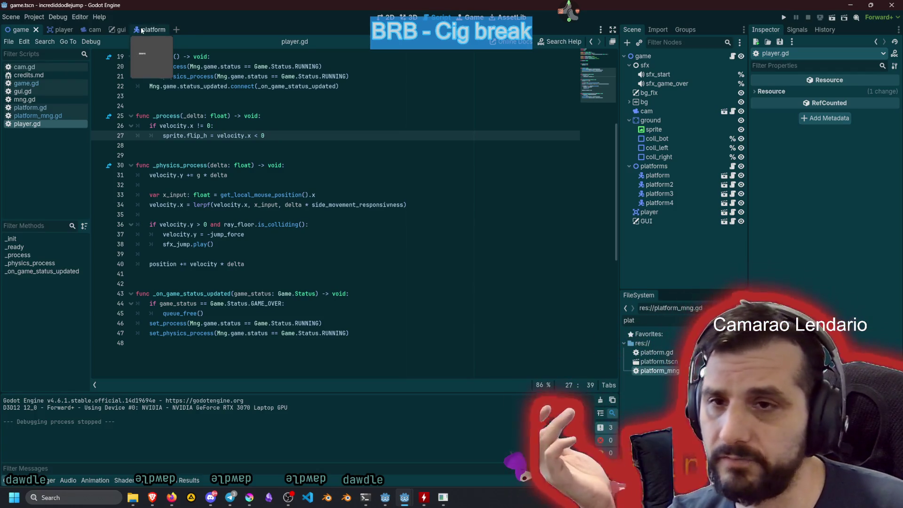
- Open the platform.gd script and the platform scene
{"action": "left_click", "coordinate": [50, 106]}
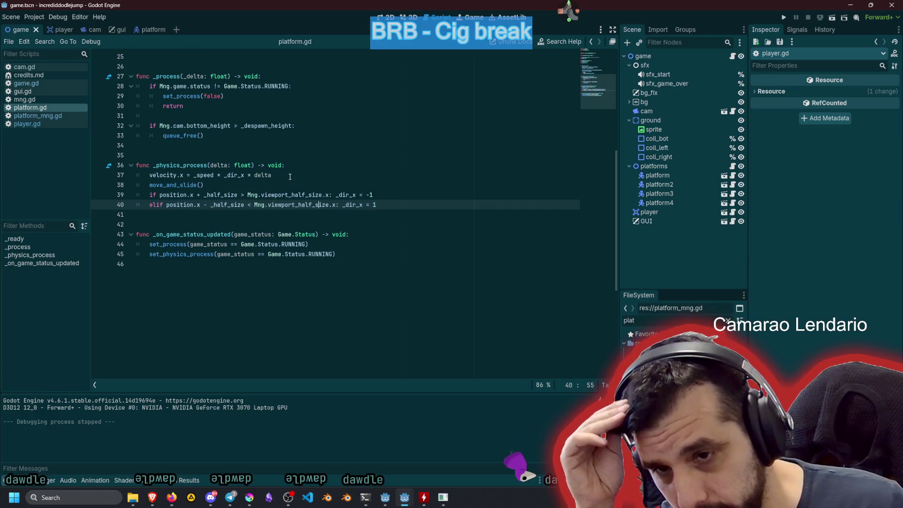
{"action": "scroll", "coordinate": [290, 176], "scroll_direction": "up", "scroll_amount": 8}
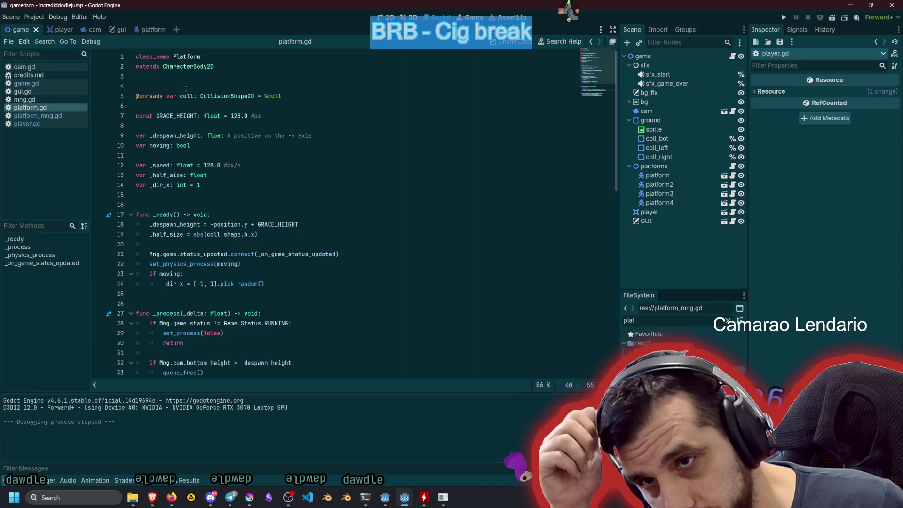
{"action": "left_click", "coordinate": [150, 30]}
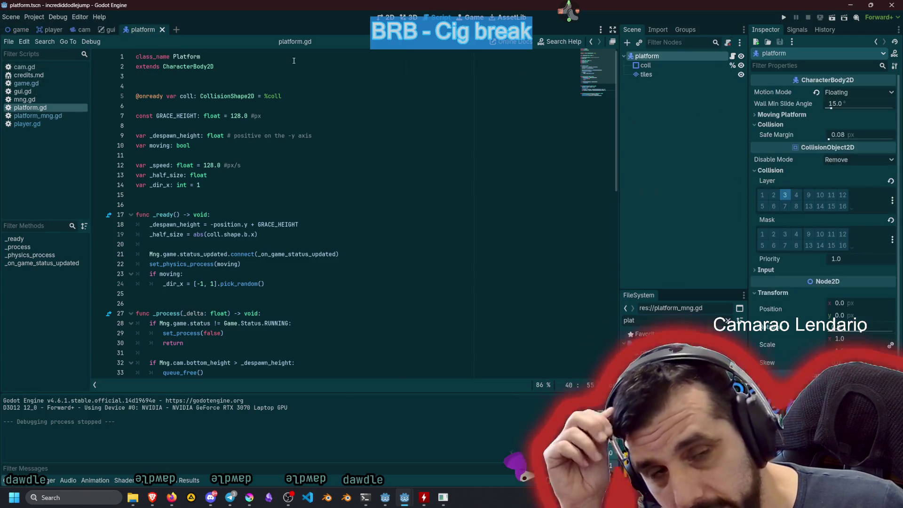
- Change the platform root node's type to Node2D and check platform.gd's extends line
{"action": "right_click", "coordinate": [657, 57]}
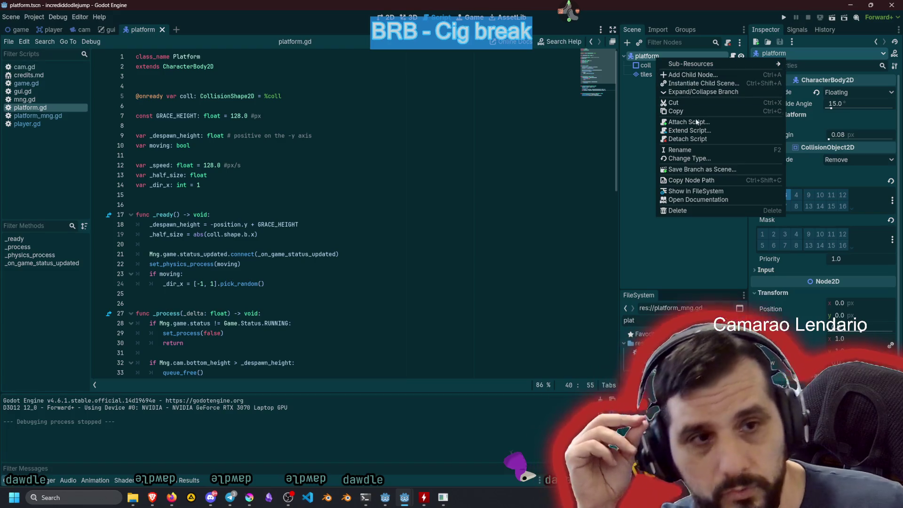
{"action": "left_click", "coordinate": [689, 159]}
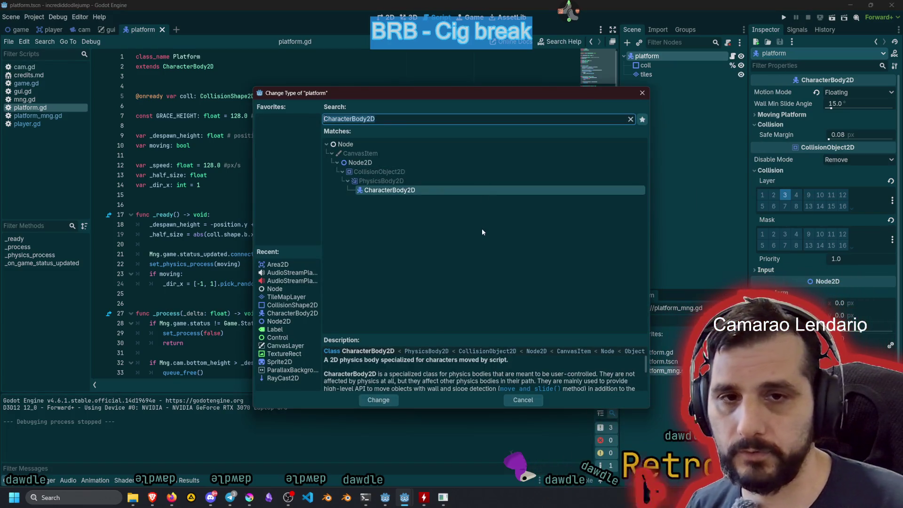
{"action": "type", "text": "node2d"}
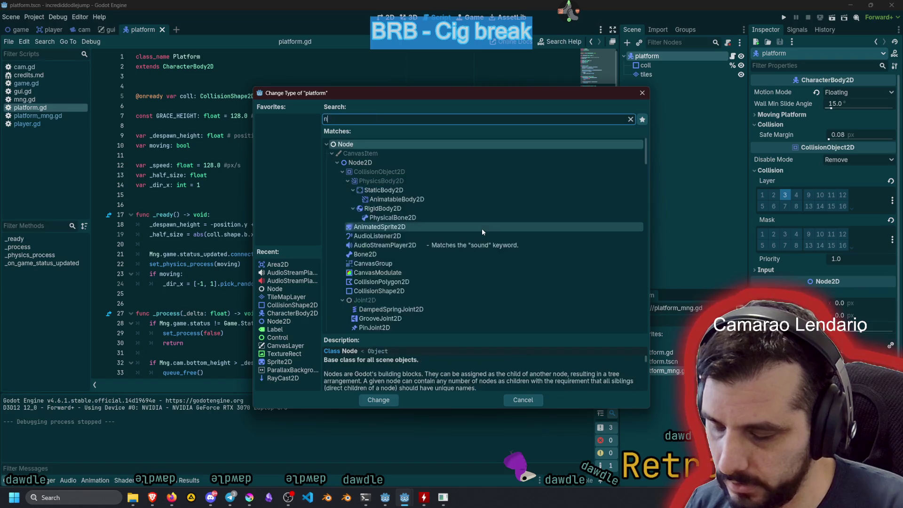
{"action": "key", "text": "Return"}
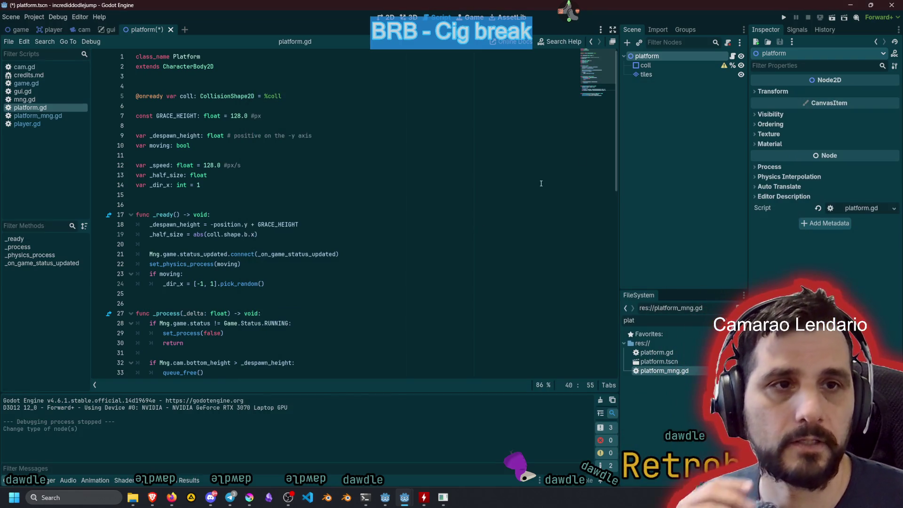
{"action": "double_click", "coordinate": [191, 64]}
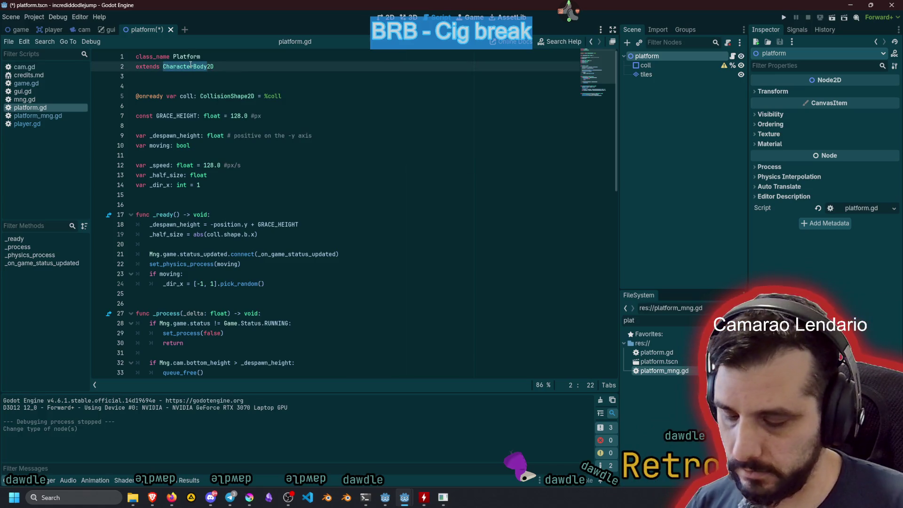
{"action": "type", "text": "Node"}
{"action": "left_click", "coordinate": [227, 59]}
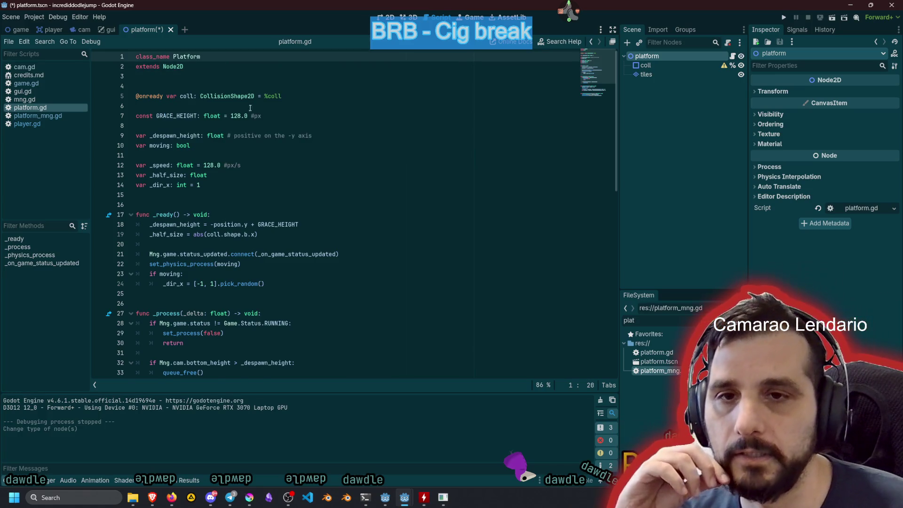
- Declare a Vector2 velocity variable among platform.gd's variable declarations
{"action": "scroll", "coordinate": [250, 141], "scroll_direction": "down", "scroll_amount": 6}
{"action": "double_click", "coordinate": [162, 234]}
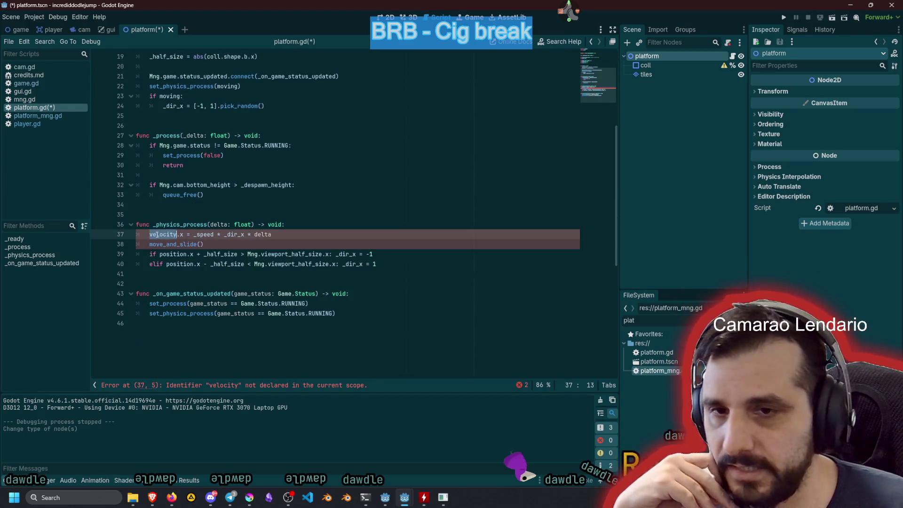
{"action": "scroll", "coordinate": [186, 233], "scroll_direction": "up", "scroll_amount": 6}
{"action": "left_click", "coordinate": [241, 193]}
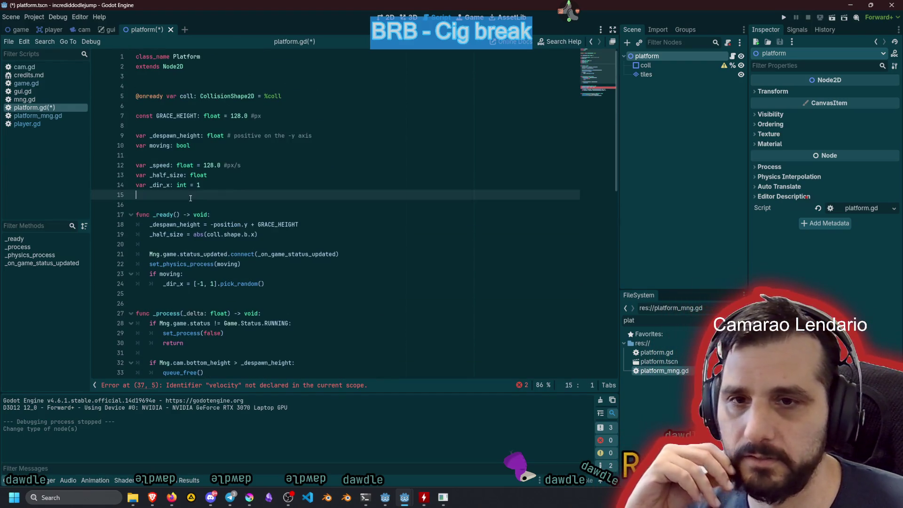
{"action": "key", "text": "Up"}
{"action": "key", "text": "Up"}
{"action": "key", "text": "Up"}
{"action": "key", "text": "Up"}
{"action": "key", "text": "Return"}
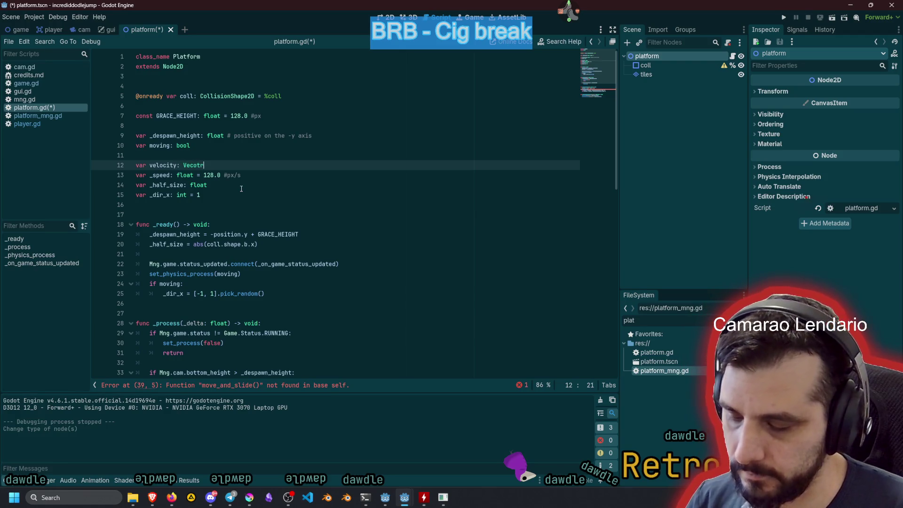
{"action": "key", "text": "BackSpace"}
{"action": "key", "text": "BackSpace"}
{"action": "key", "text": "BackSpace"}
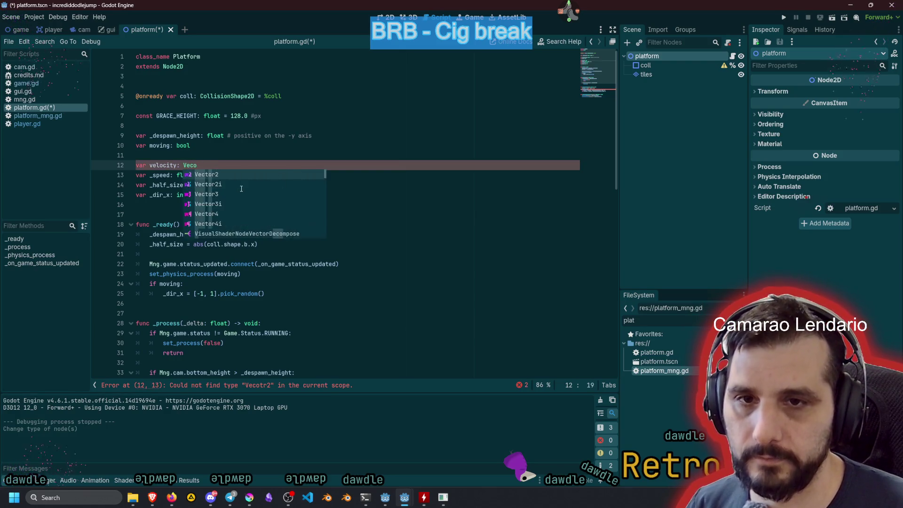
{"action": "type", "text": "tor2"}
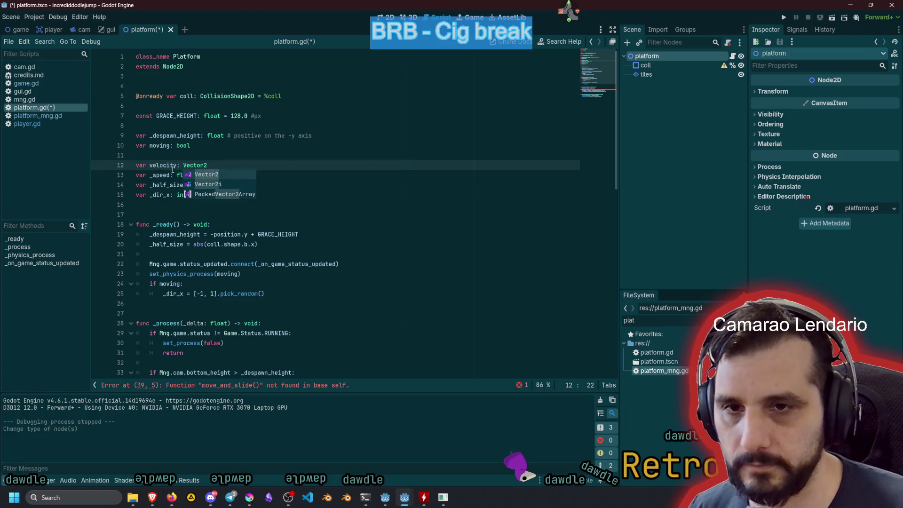
{"action": "left_click", "coordinate": [173, 170]}
{"action": "scroll", "coordinate": [198, 235], "scroll_direction": "down", "scroll_amount": 3}
- Replace move_and_slide() on line 39 with 'position += velocity * delta' and run the game
{"action": "left_click", "coordinate": [198, 263]}
{"action": "scroll", "coordinate": [198, 259], "scroll_direction": "down", "scroll_amount": 5}
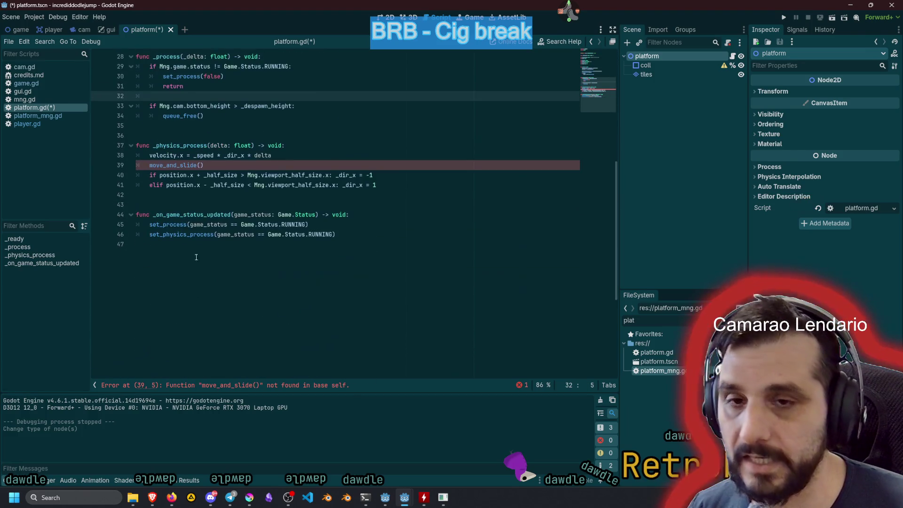
{"action": "double_click", "coordinate": [176, 165]}
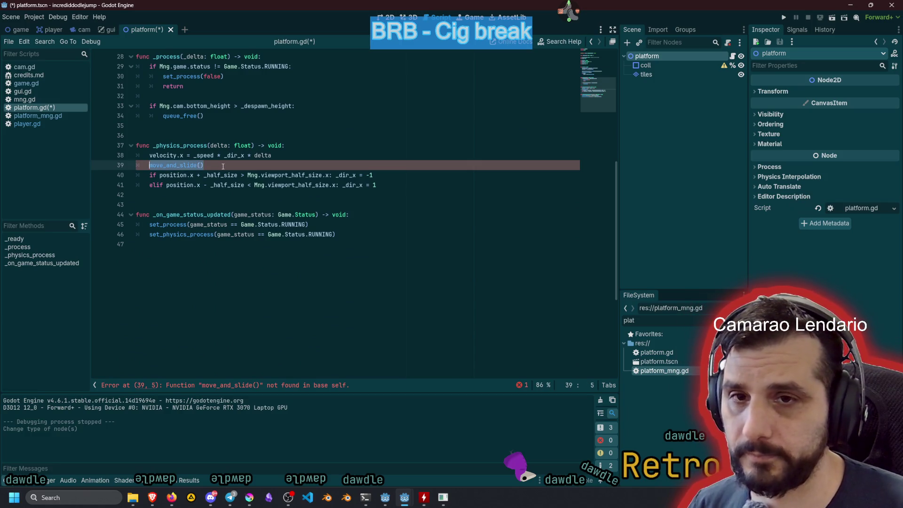
{"action": "key", "text": "Return"}
{"action": "key", "text": "Up"}
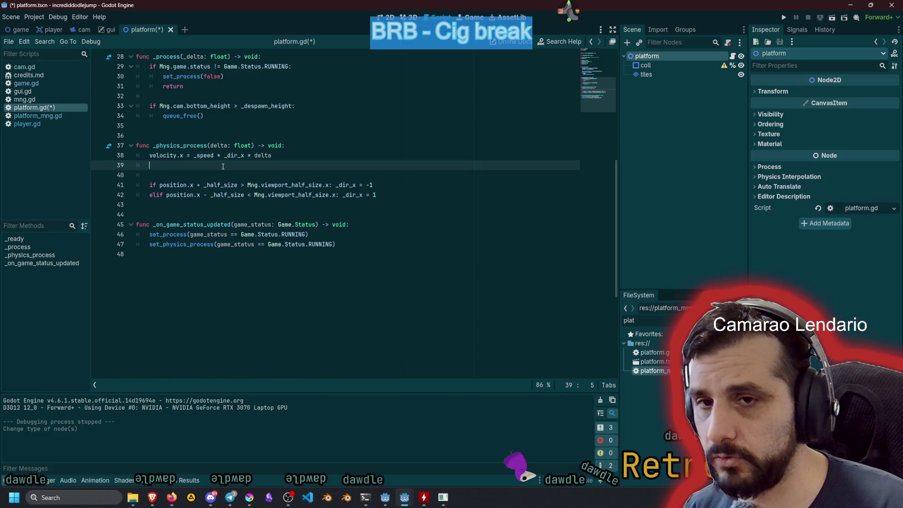
{"action": "key", "text": "Return"}
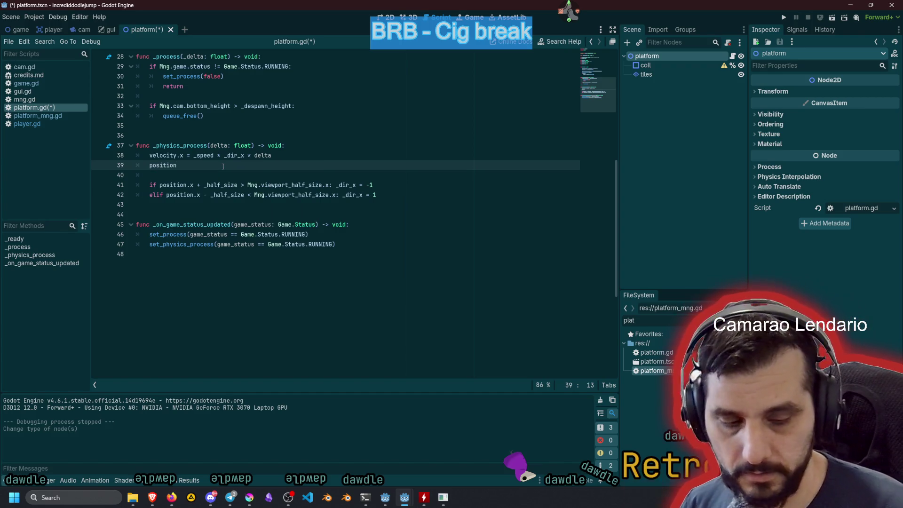
{"action": "type", "text": " += vel"}
{"action": "key", "text": "Return"}
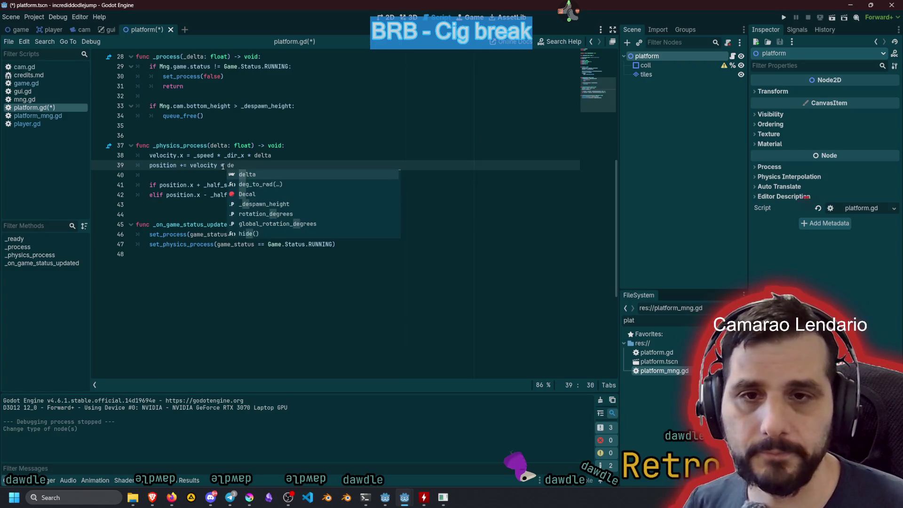
{"action": "key", "text": "Return"}
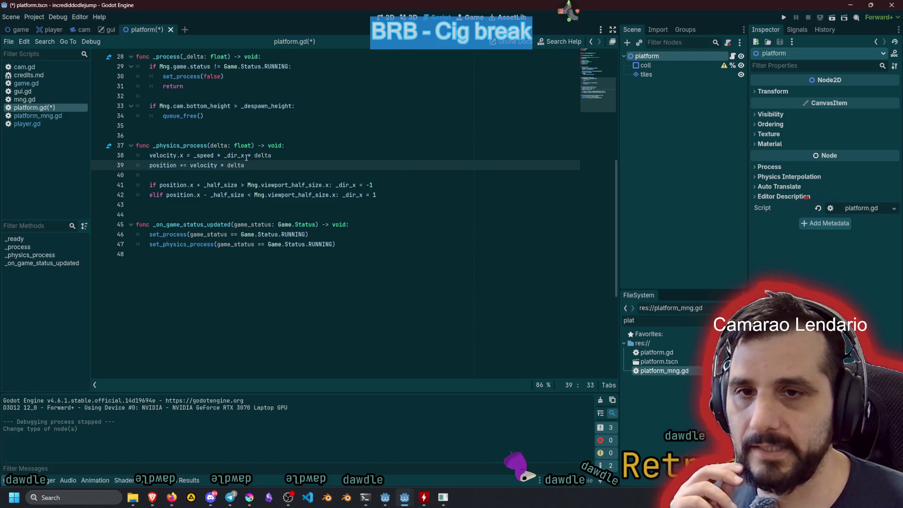
{"action": "double_click", "coordinate": [165, 155]}
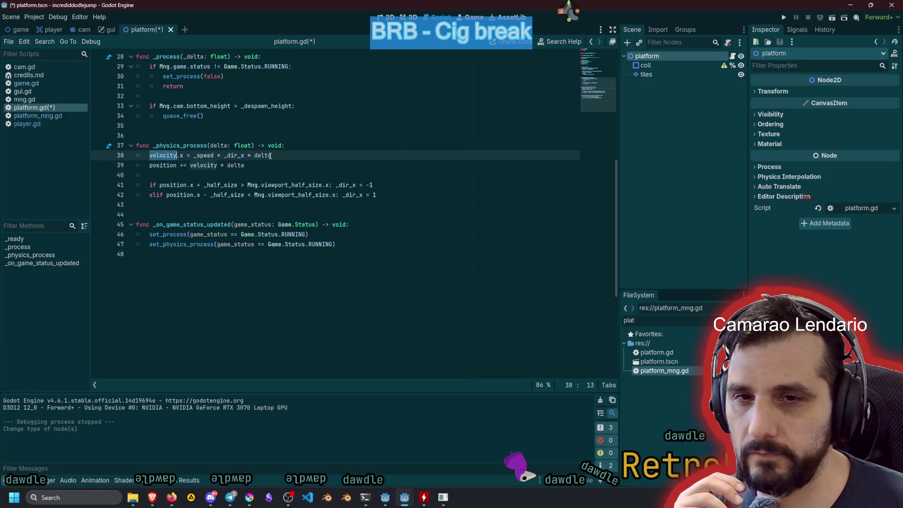
{"action": "left_click", "coordinate": [247, 167]}
{"action": "key", "text": "F5"}
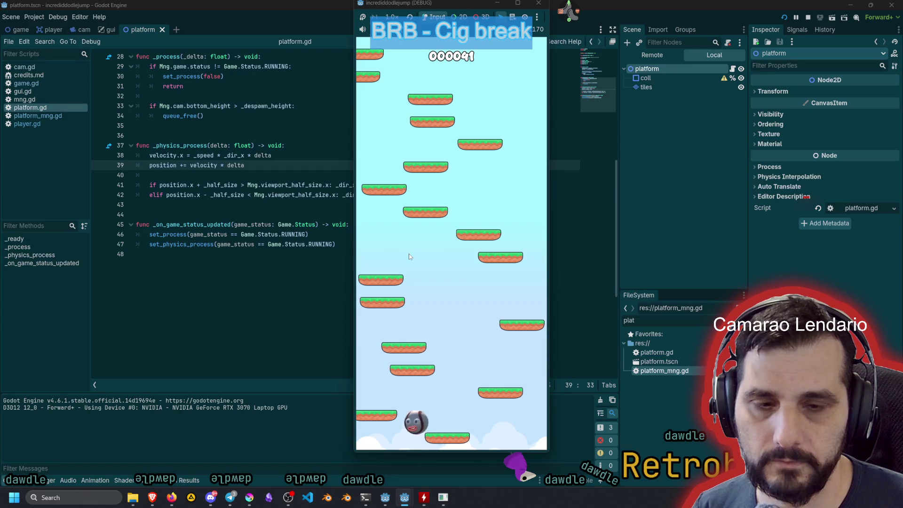
- After a test run, switch the player's ray_floor to collide with areas instead of bodies and rerun
{"action": "key", "text": "Right"}
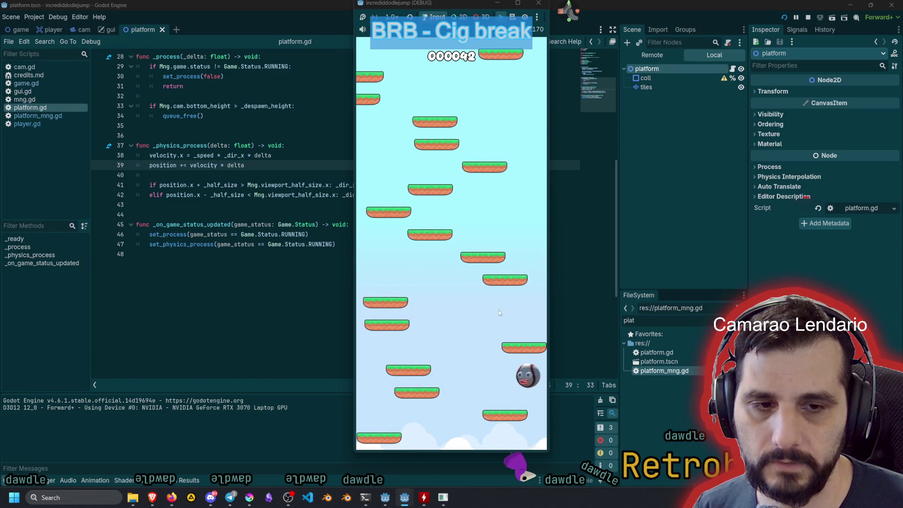
{"action": "key", "text": "F8"}
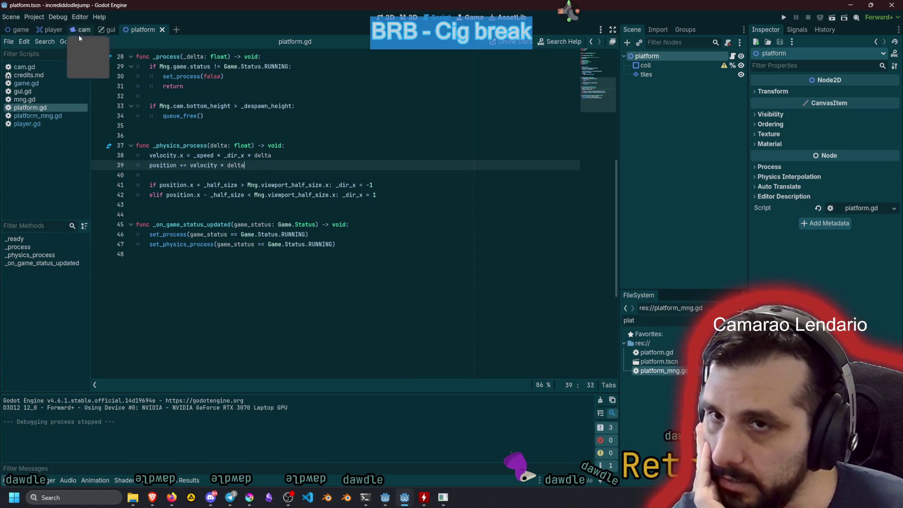
{"action": "left_click", "coordinate": [54, 30]}
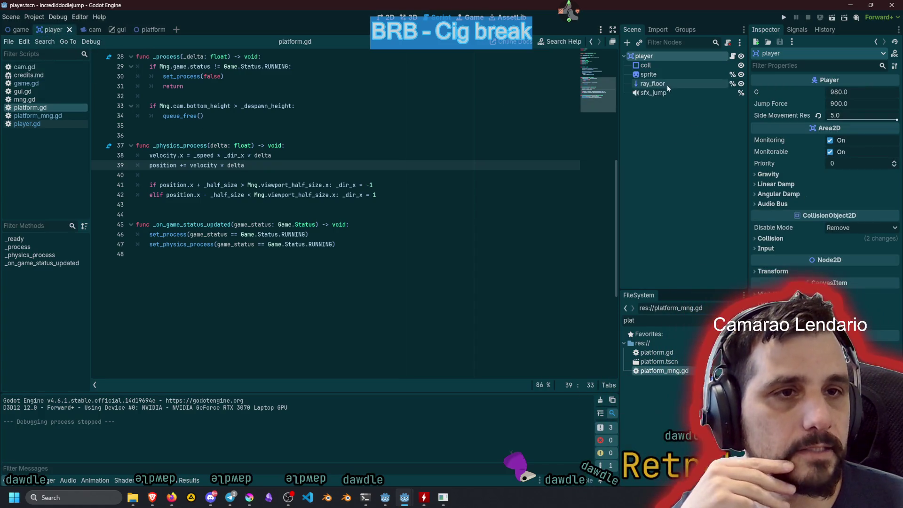
{"action": "left_click", "coordinate": [652, 84]}
{"action": "left_click", "coordinate": [832, 212]}
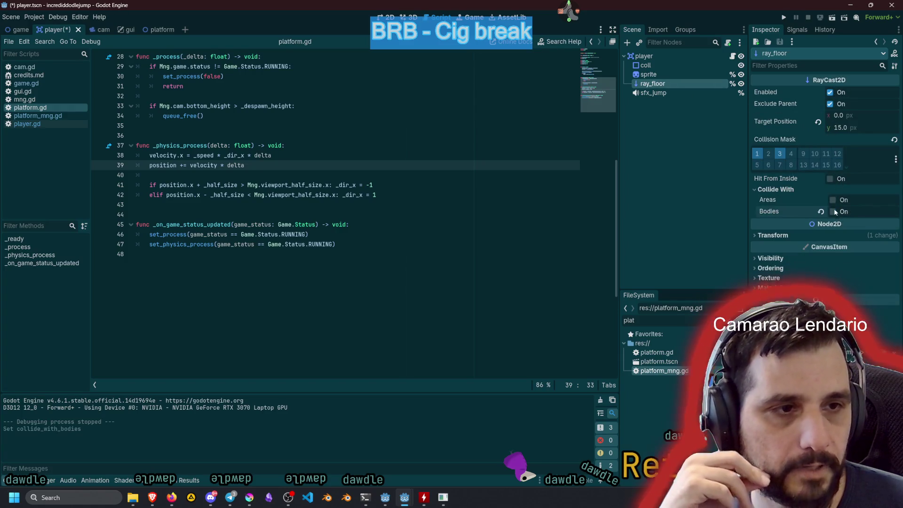
{"action": "left_click", "coordinate": [833, 200]}
{"action": "left_click", "coordinate": [438, 177]}
{"action": "key", "text": "F5"}
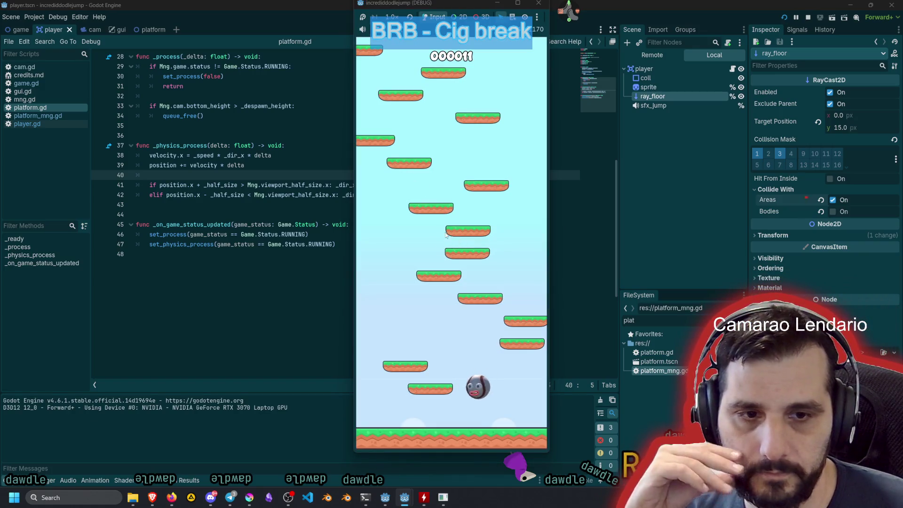
- Re-enable body collisions on ray_floor so it detects both areas and bodies, then test again
{"action": "key", "text": "F8"}
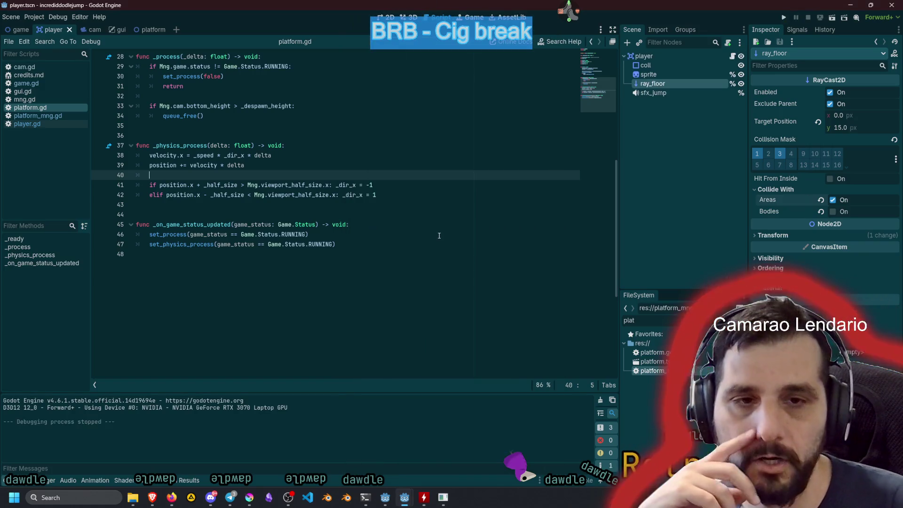
{"action": "left_click", "coordinate": [832, 212]}
{"action": "left_click", "coordinate": [488, 207]}
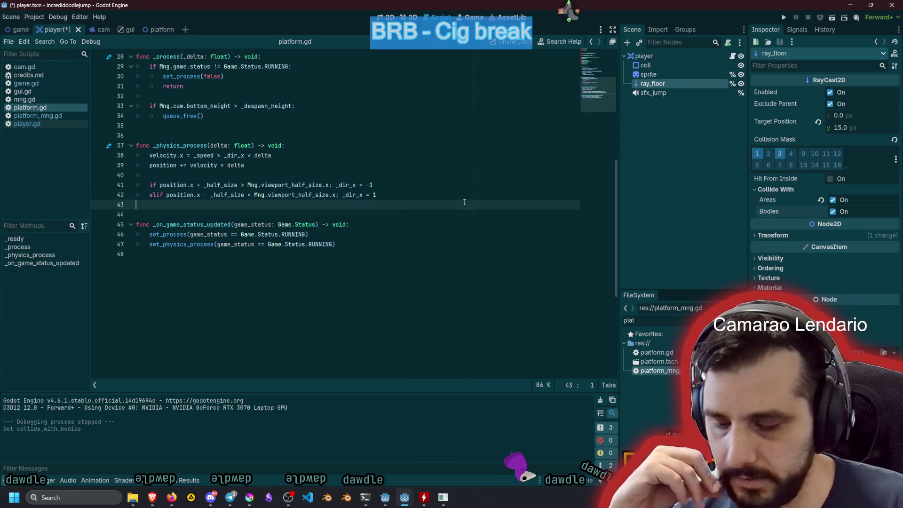
{"action": "key", "text": "F5"}
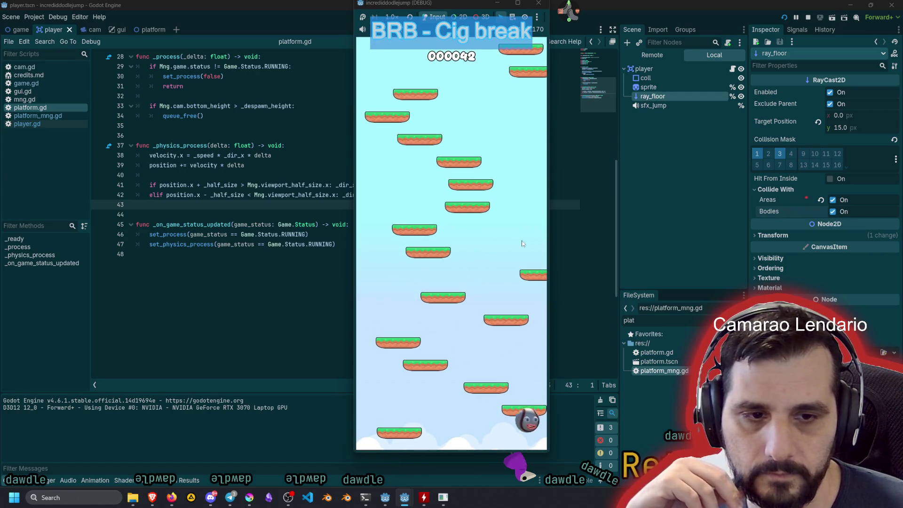
{"action": "key", "text": "F8"}
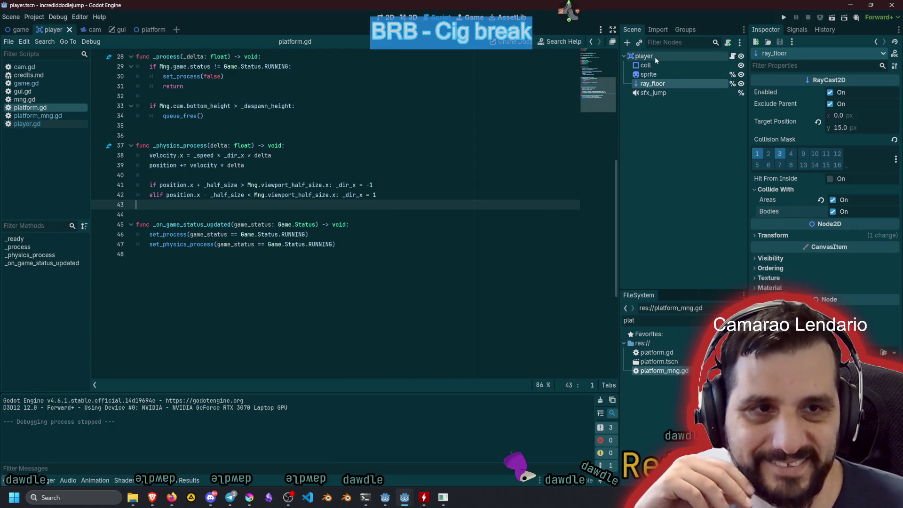
- In the platform scene, add an Area2D child under the coll shape
{"action": "left_click", "coordinate": [146, 29]}
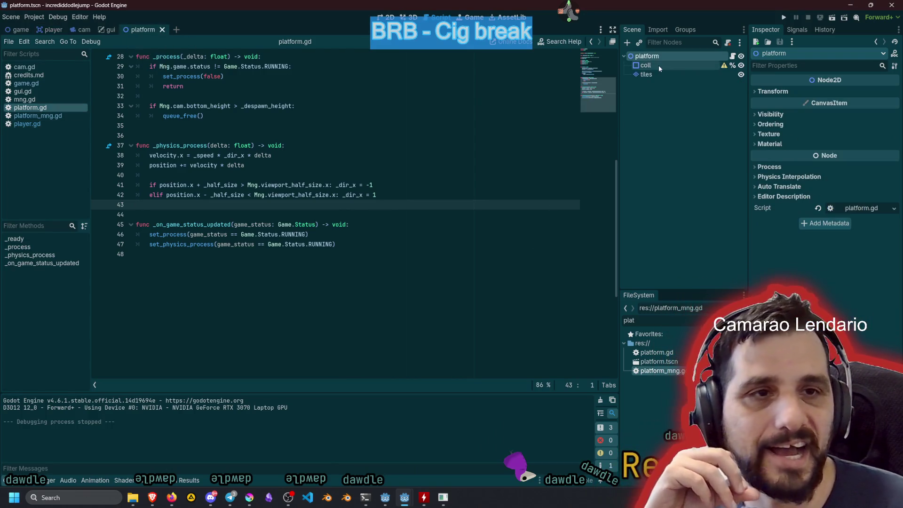
{"action": "left_click", "coordinate": [658, 66]}
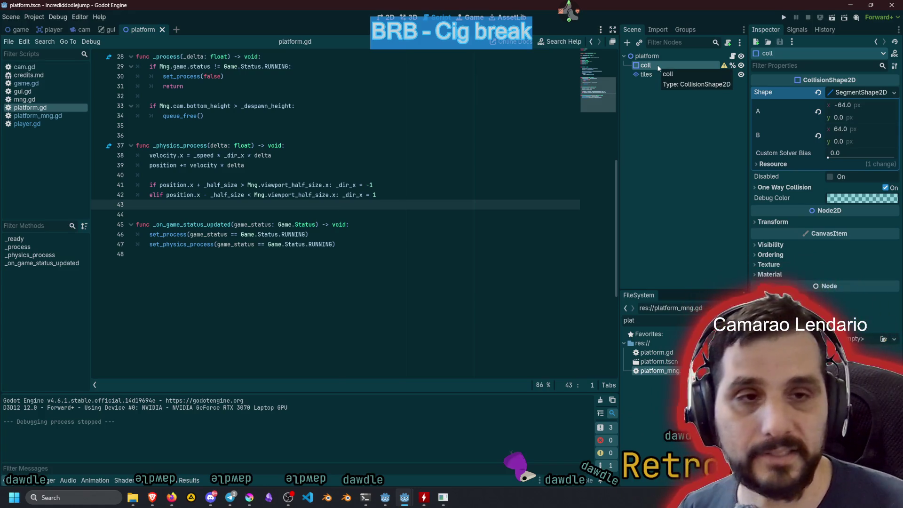
{"action": "key", "text": "ctrl+a"}
{"action": "type", "text": "area"}
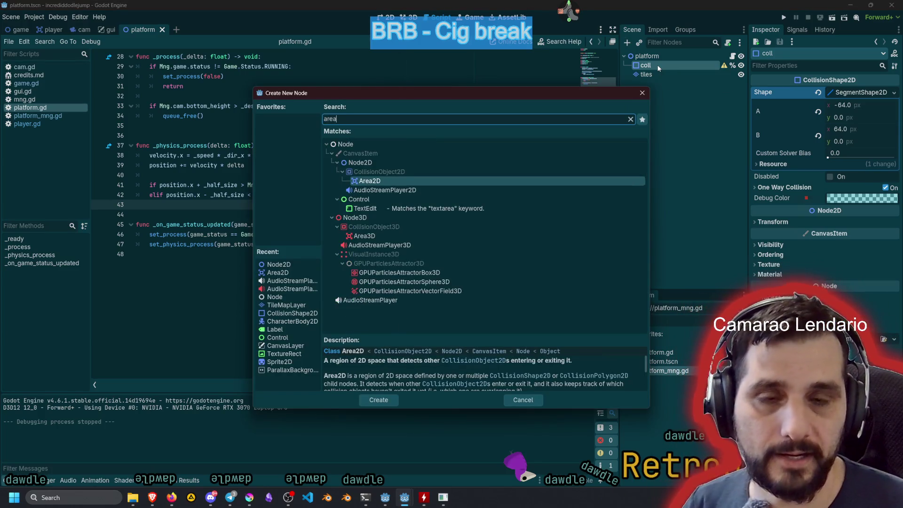
{"action": "key", "text": "Return"}
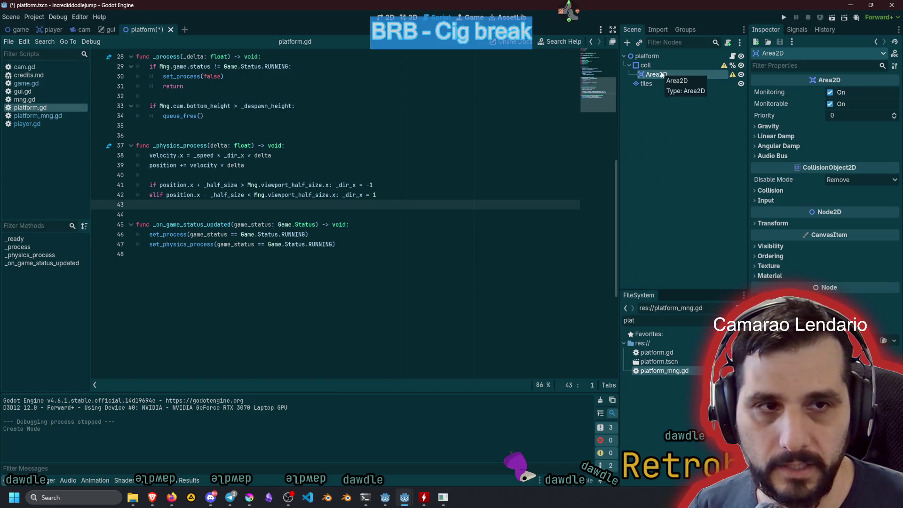
{"action": "double_click", "coordinate": [663, 75]}
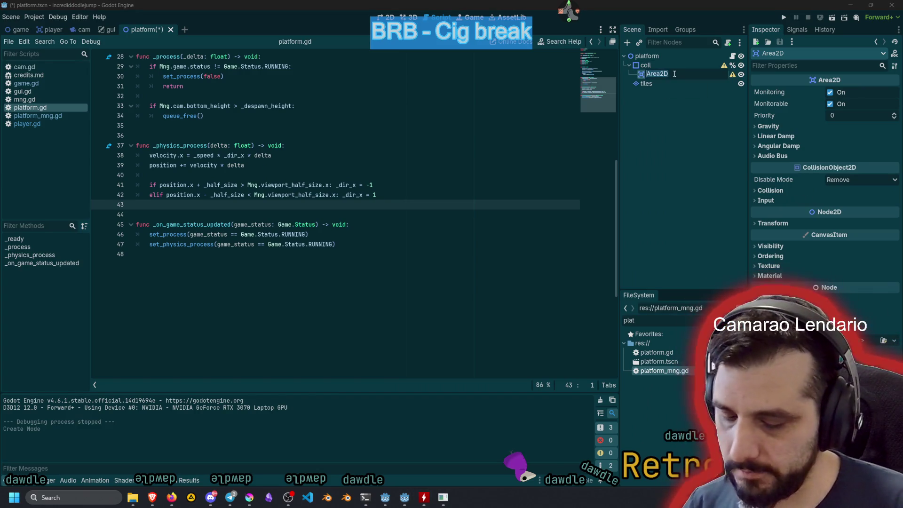
- Add a StaticBody2D named static_coll under platform and move coll inside it
{"action": "left_click", "coordinate": [657, 56]}
{"action": "key", "text": "ctrl+a"}
{"action": "type", "text": "sta"}
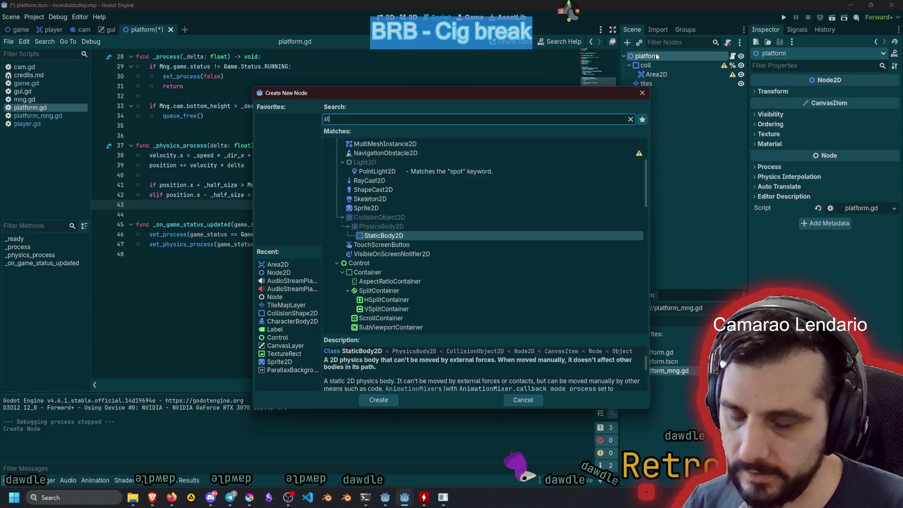
{"action": "key", "text": "Return"}
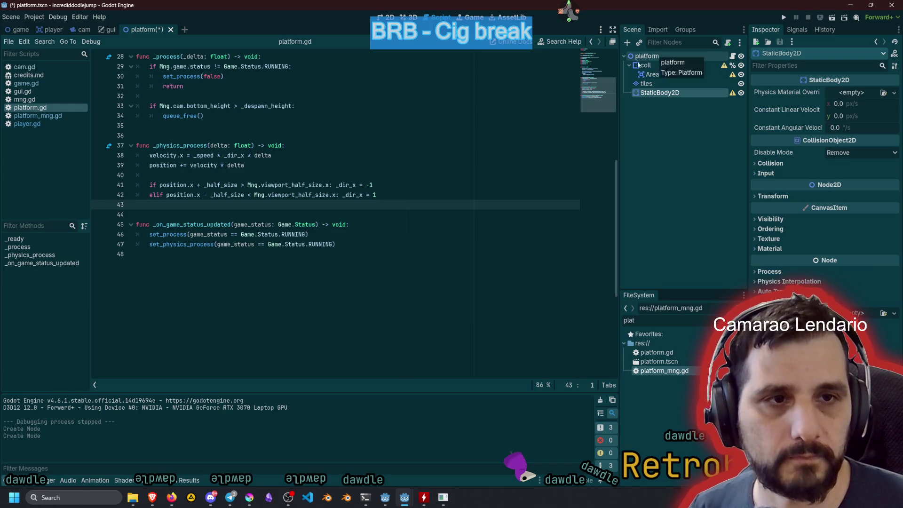
{"action": "left_click_drag", "start_coordinate": [651, 65], "coordinate": [654, 64]}
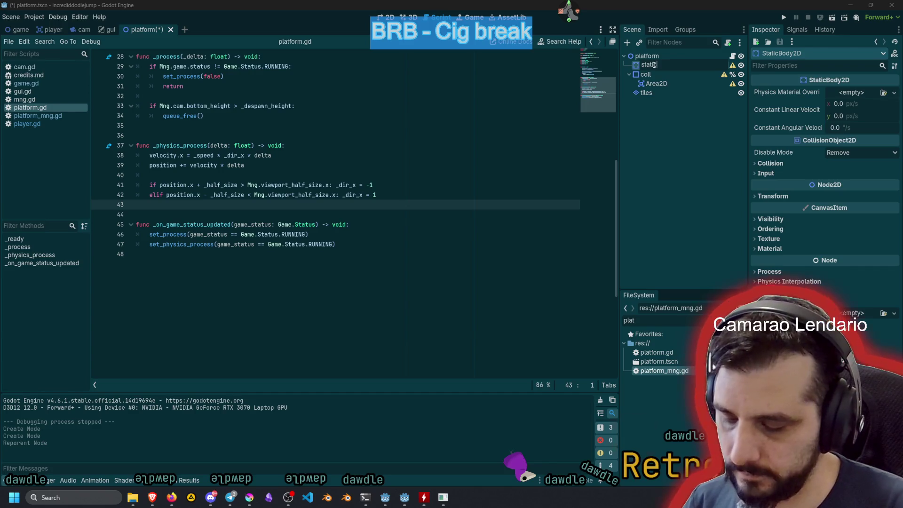
{"action": "key", "text": "Return"}
{"action": "left_click_drag", "start_coordinate": [649, 75], "coordinate": [653, 66]}
- Put static_coll on collision layer 3 with mask bit 1 cleared, and delete the Area2D
{"action": "left_click", "coordinate": [655, 66]}
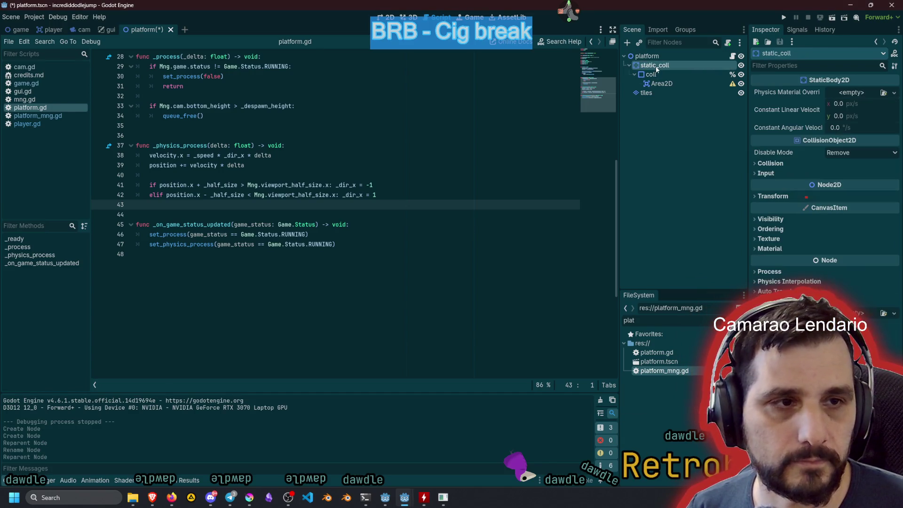
{"action": "left_click", "coordinate": [779, 163]}
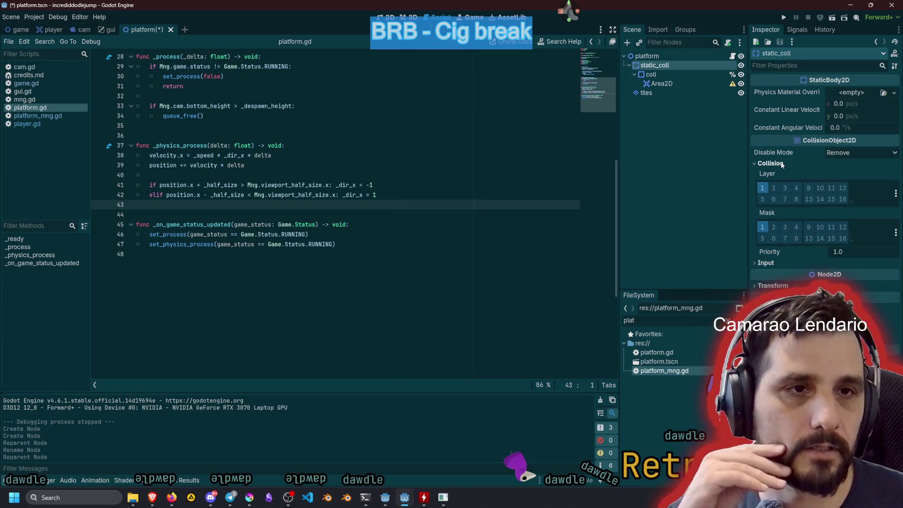
{"action": "left_click", "coordinate": [784, 188]}
{"action": "left_click", "coordinate": [762, 227]}
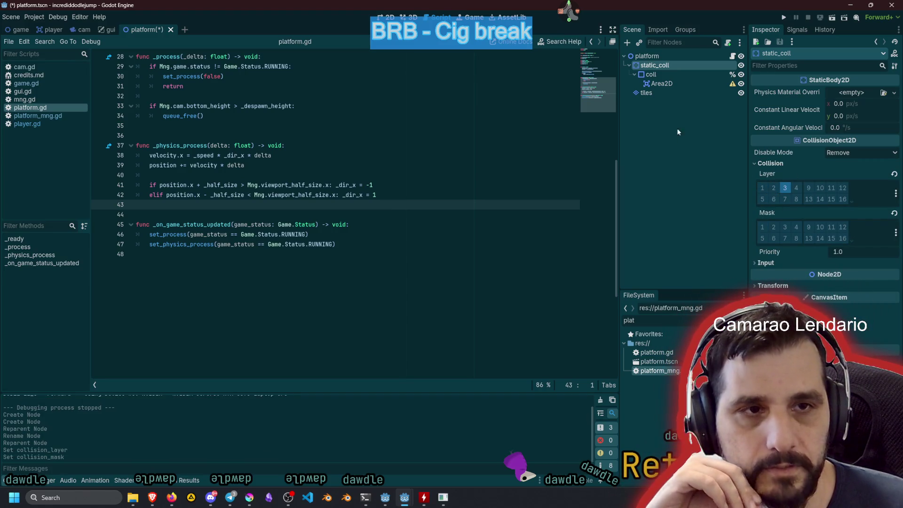
{"action": "left_click", "coordinate": [661, 83]}
{"action": "key", "text": "Delete"}
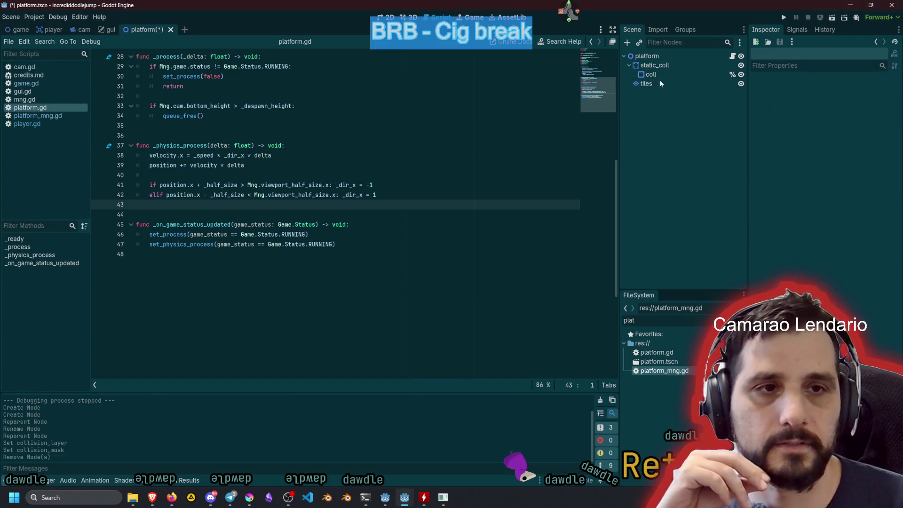
- Save the platform scene, test-run the game, then stop it
{"action": "left_click", "coordinate": [307, 125]}
{"action": "key", "text": "ctrl+s"}
{"action": "key", "text": "F5"}
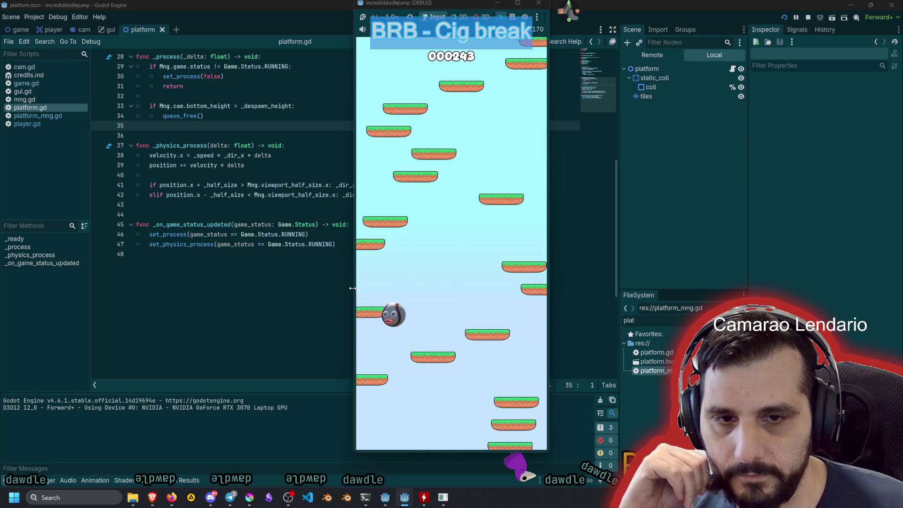
{"action": "key", "text": "F8"}
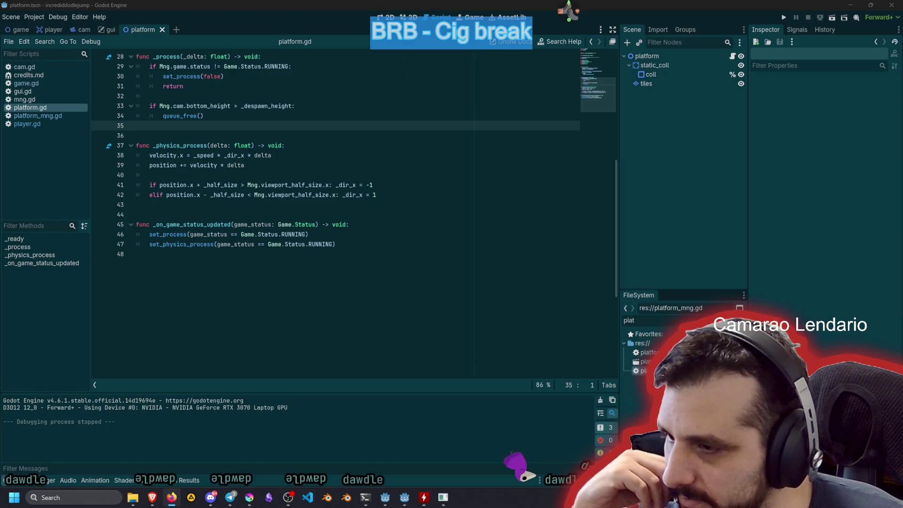
{"action": "left_click", "coordinate": [322, 267]}
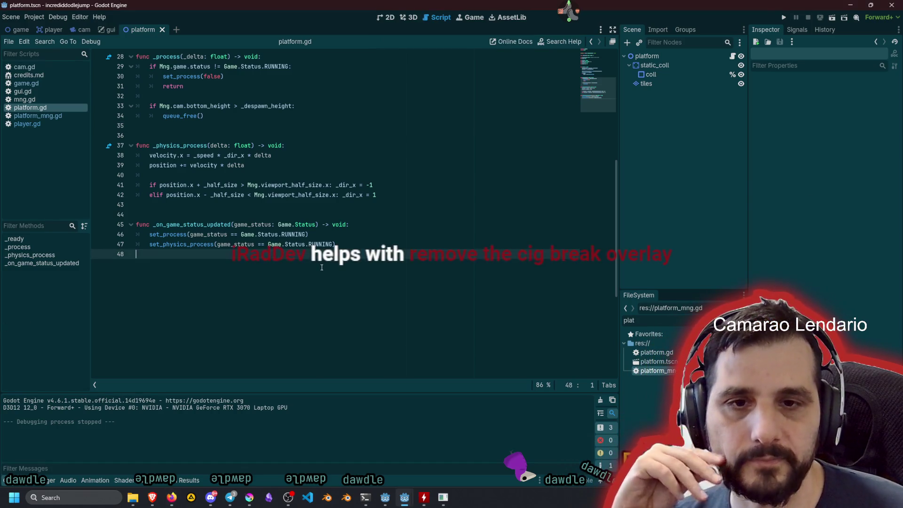
- Complete line 25 as `_dir_x = 1 if randf() > 0.5 else -1` for a random starting direction
{"action": "left_click", "coordinate": [335, 171]}
{"action": "left_click", "coordinate": [329, 116]}
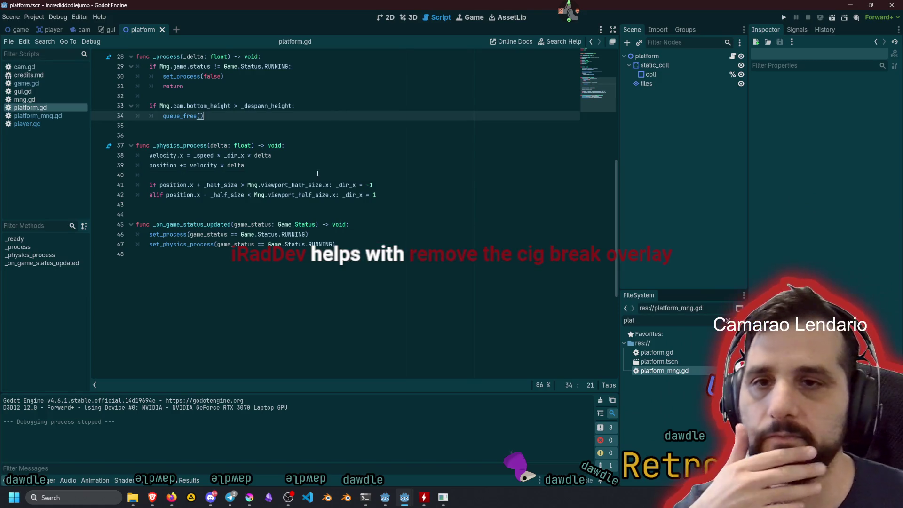
{"action": "scroll", "coordinate": [297, 178], "scroll_direction": "up", "scroll_amount": 9}
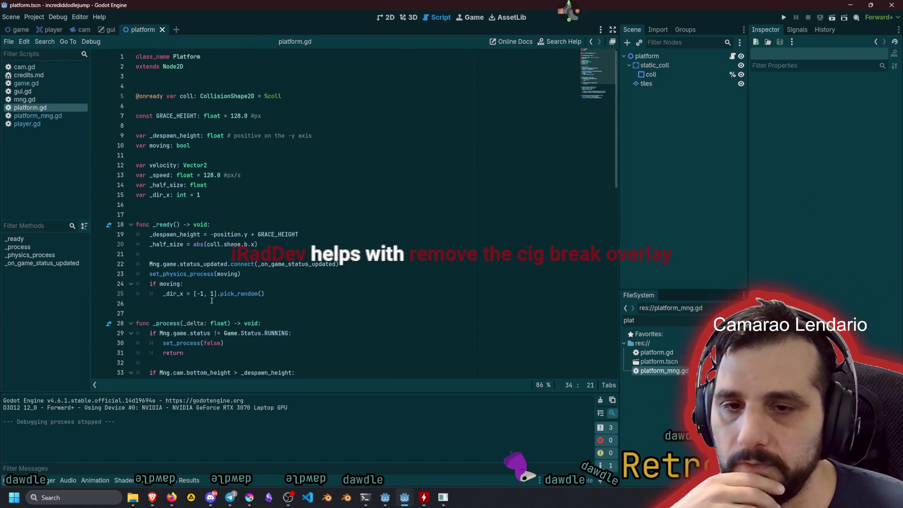
{"action": "left_click", "coordinate": [194, 293]}
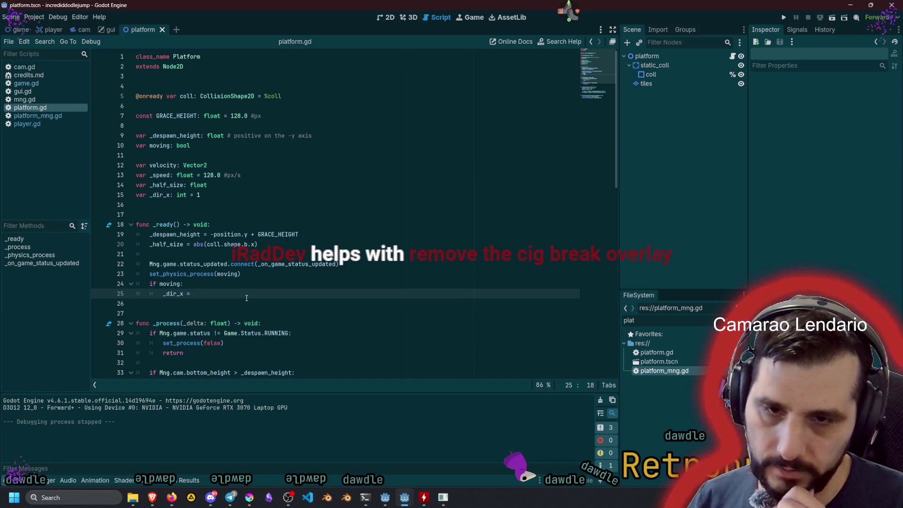
{"action": "type", "text": "1 if randf() > 0."}
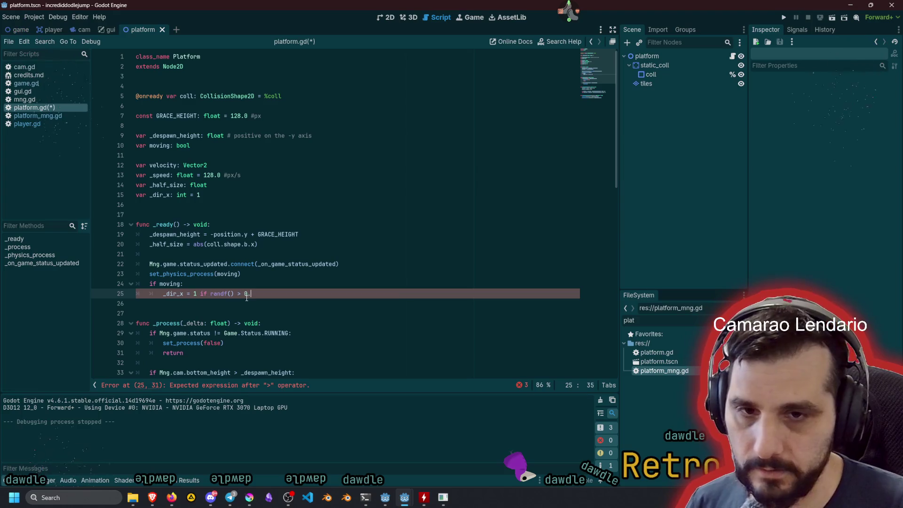
{"action": "type", "text": "5 else -1"}
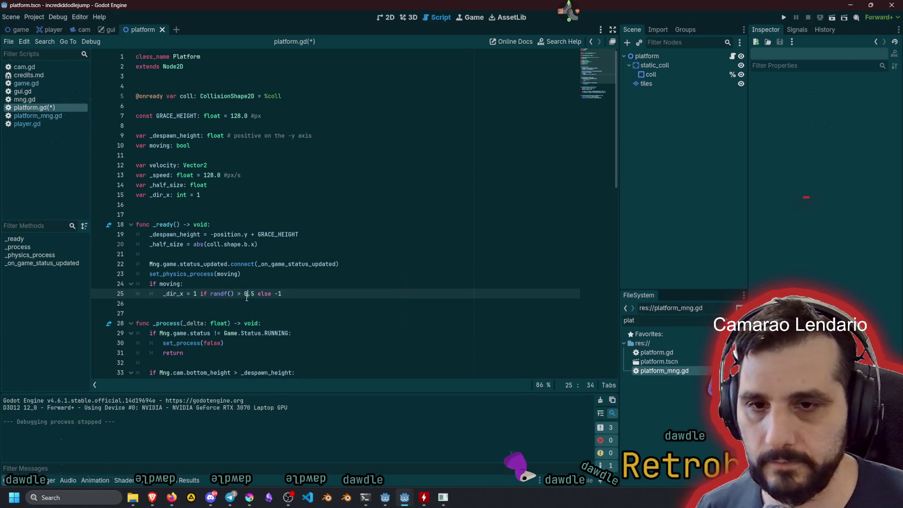
- Save platform.gd, play-test the game, then stop it
{"action": "key", "text": "ctrl+s"}
{"action": "left_click", "coordinate": [266, 256]}
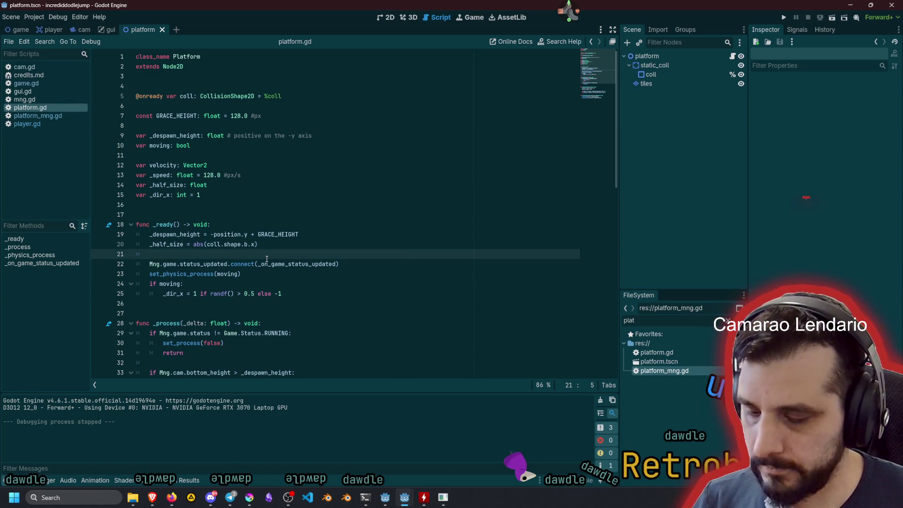
{"action": "key", "text": "F5"}
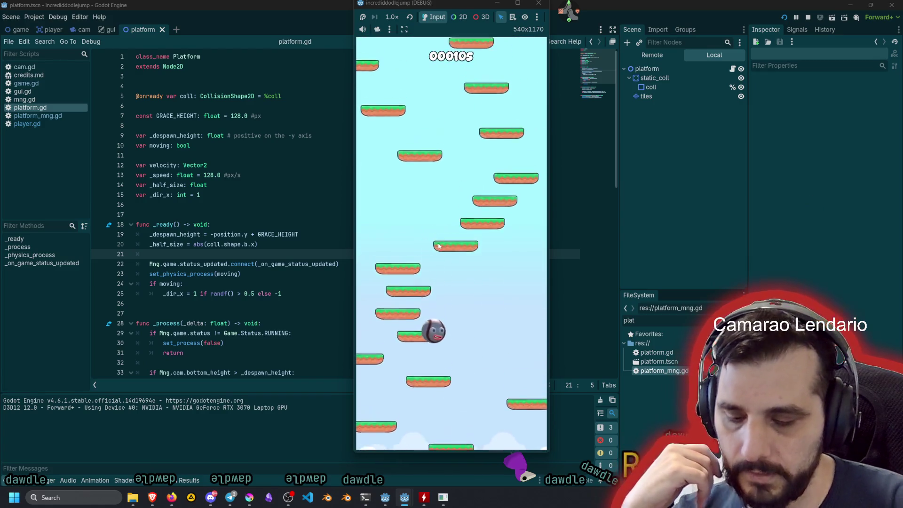
{"action": "key", "text": "F8"}
{"action": "scroll", "coordinate": [205, 278], "scroll_direction": "down", "scroll_amount": 3}
{"action": "scroll", "coordinate": [205, 278], "scroll_direction": "down", "scroll_amount": 4}
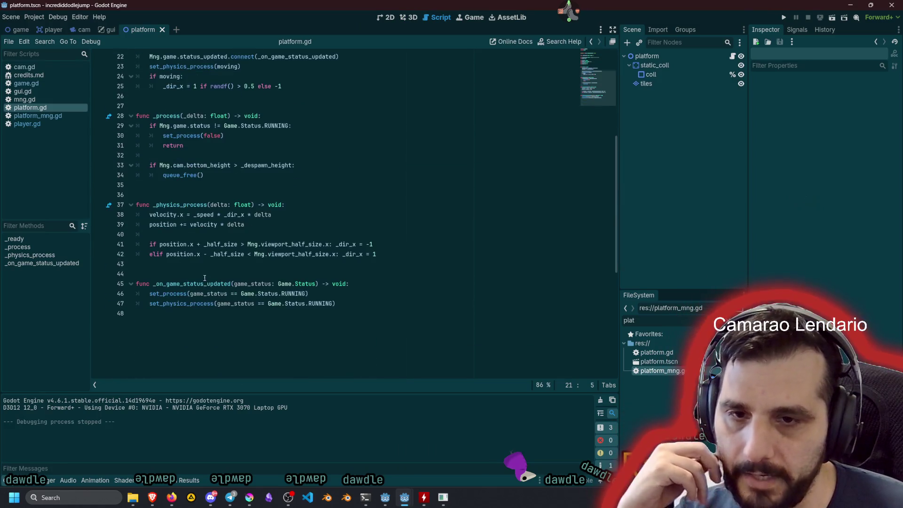
- Drop `* delta` from the velocity.x line 38, then play-test and stop the game
{"action": "left_click", "coordinate": [248, 214]}
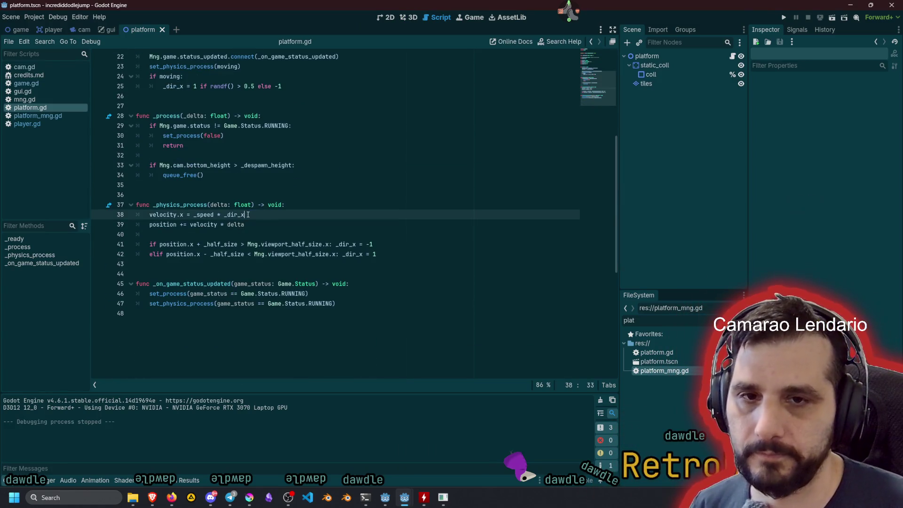
{"action": "key", "text": "F5"}
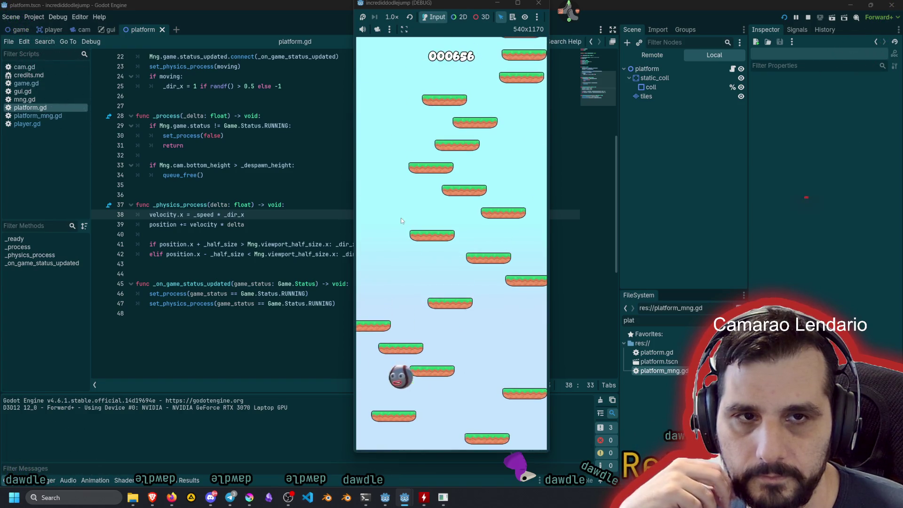
{"action": "key", "text": "F8"}
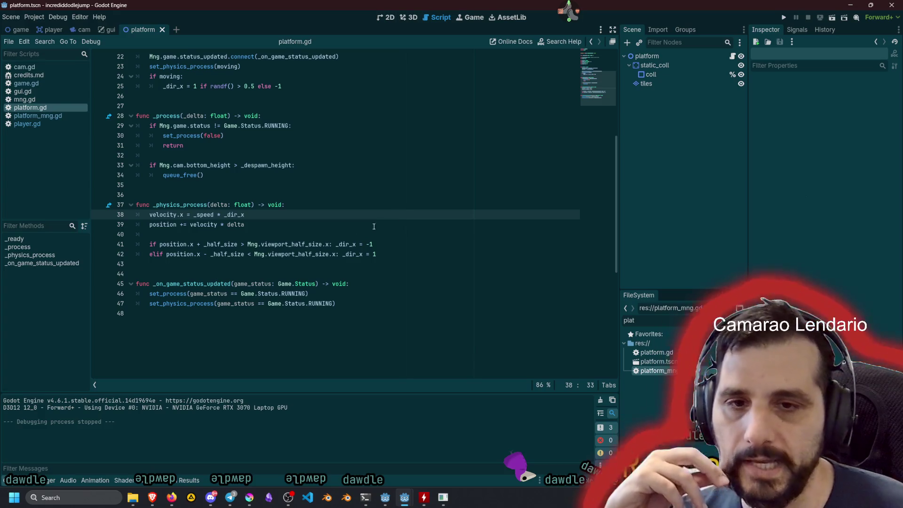
- Swap the minus on line 42 to plus and the plus on line 41 to minus, then test-run
{"action": "left_click", "coordinate": [312, 254]}
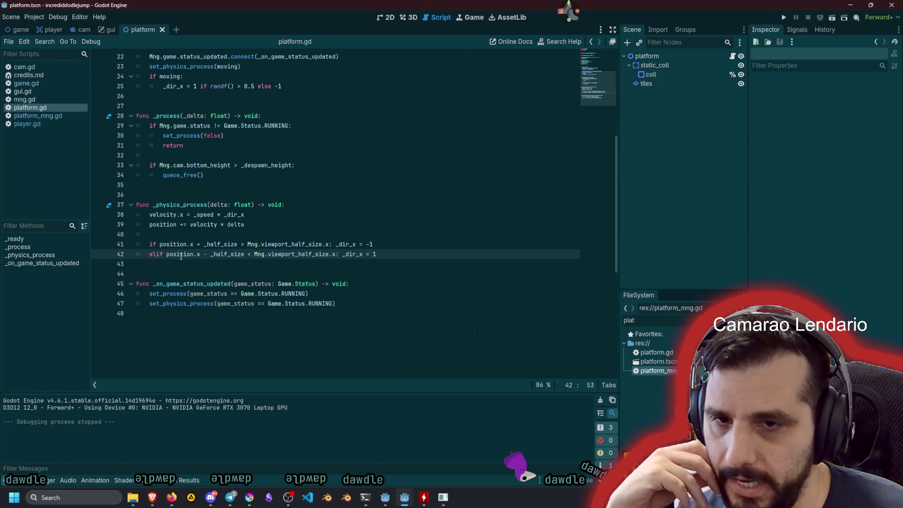
{"action": "double_click", "coordinate": [228, 254]}
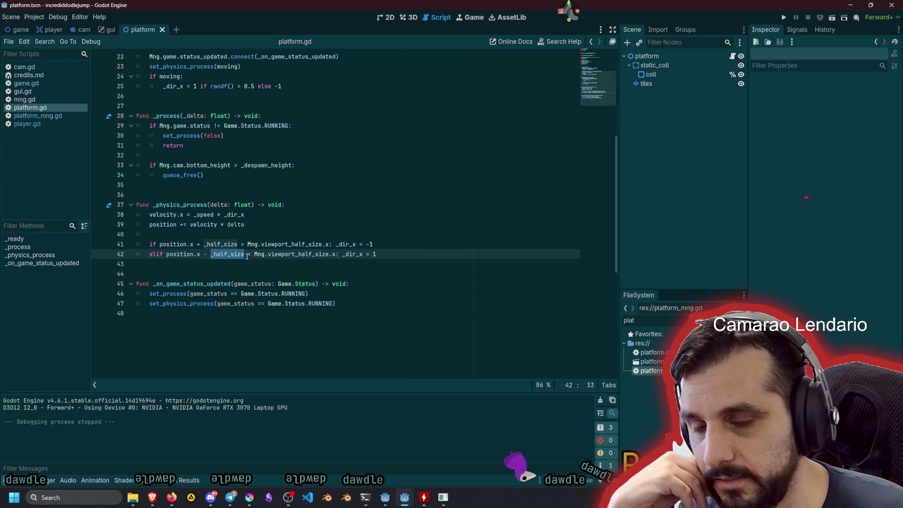
{"action": "left_click", "coordinate": [207, 254]}
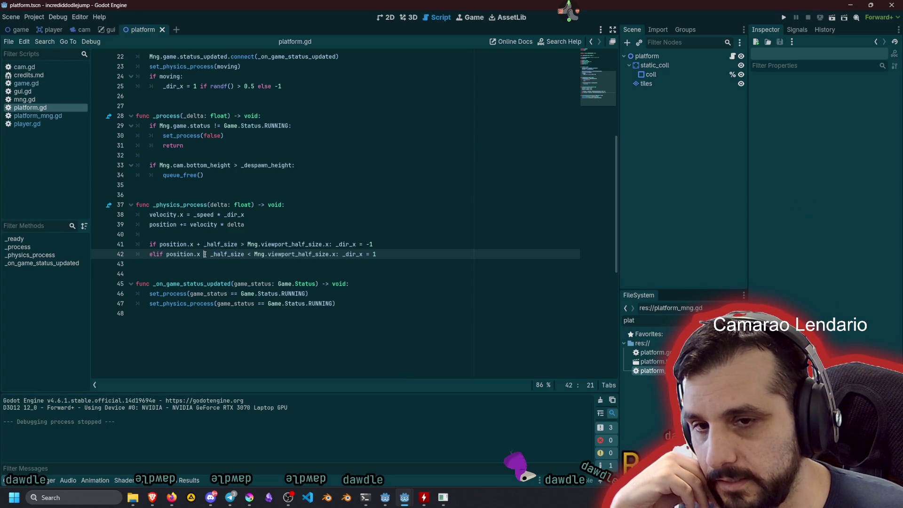
{"action": "type", "text": "+"}
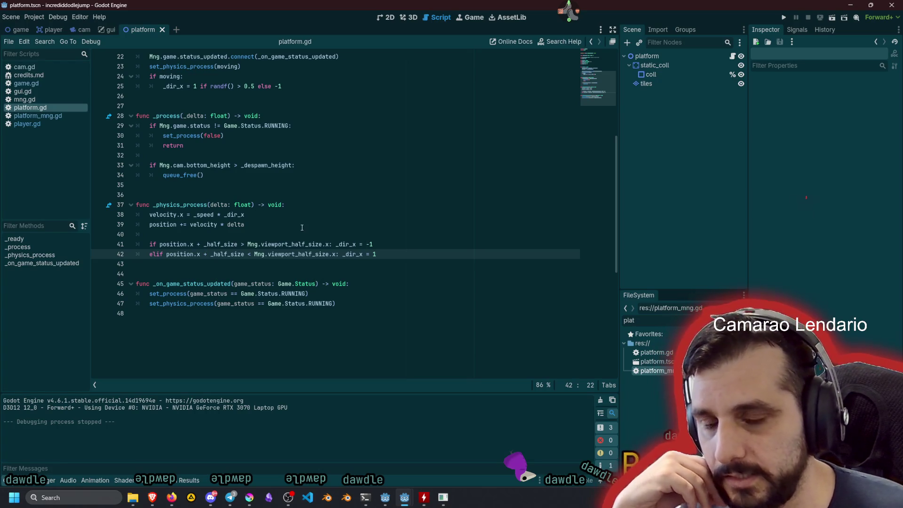
{"action": "left_click", "coordinate": [302, 227]}
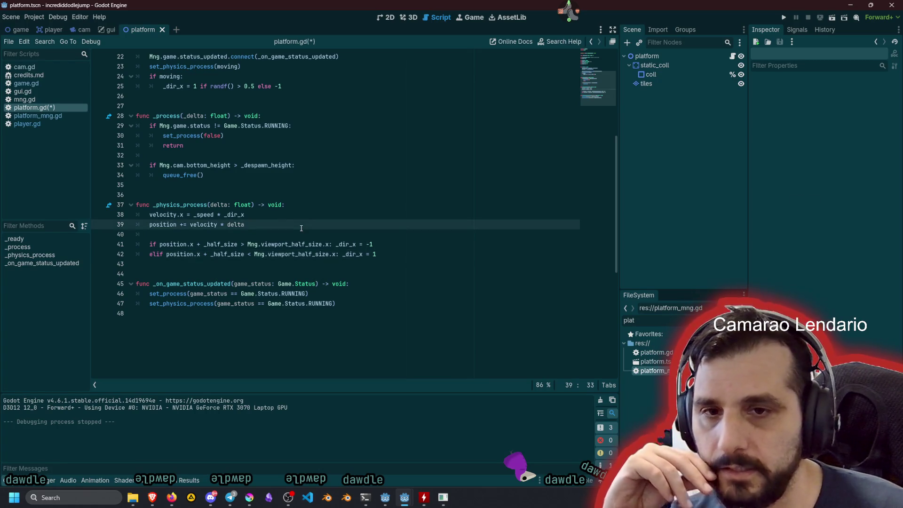
{"action": "left_click", "coordinate": [174, 244]}
{"action": "double_click", "coordinate": [198, 244]}
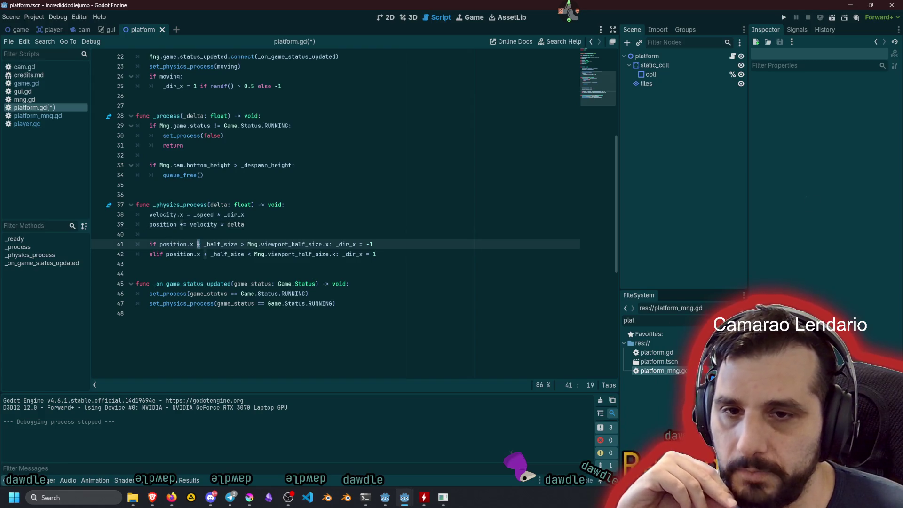
{"action": "type", "text": "-"}
{"action": "key", "text": "F5"}
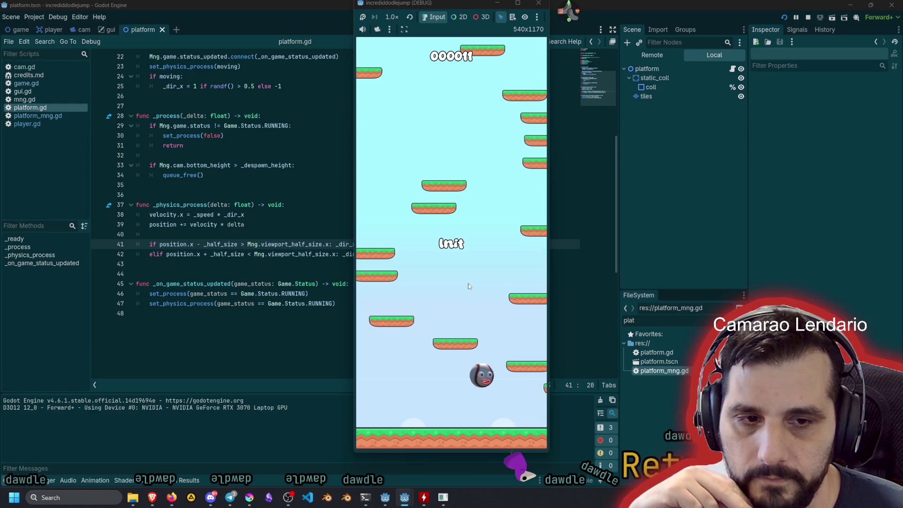
{"action": "key", "text": "F8"}
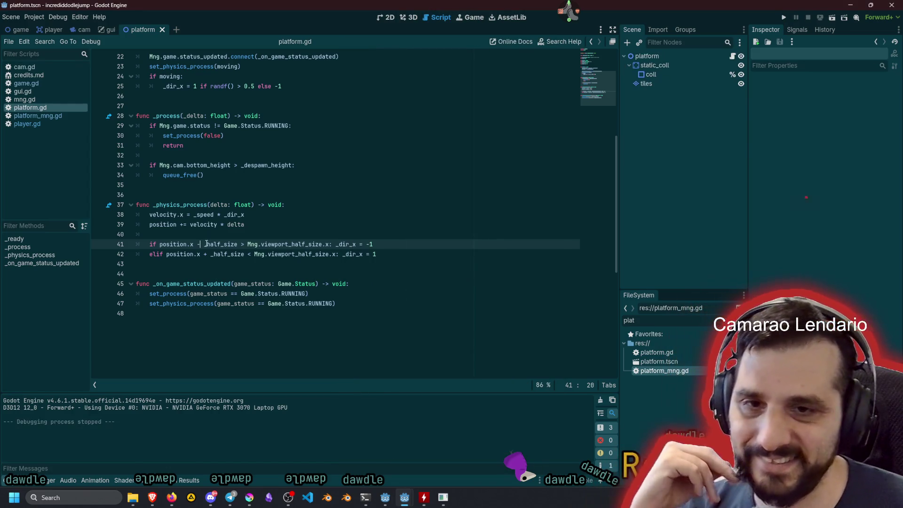
- Restore the original signs on lines 41 and 42 and run the game again
{"action": "left_click", "coordinate": [198, 244]}
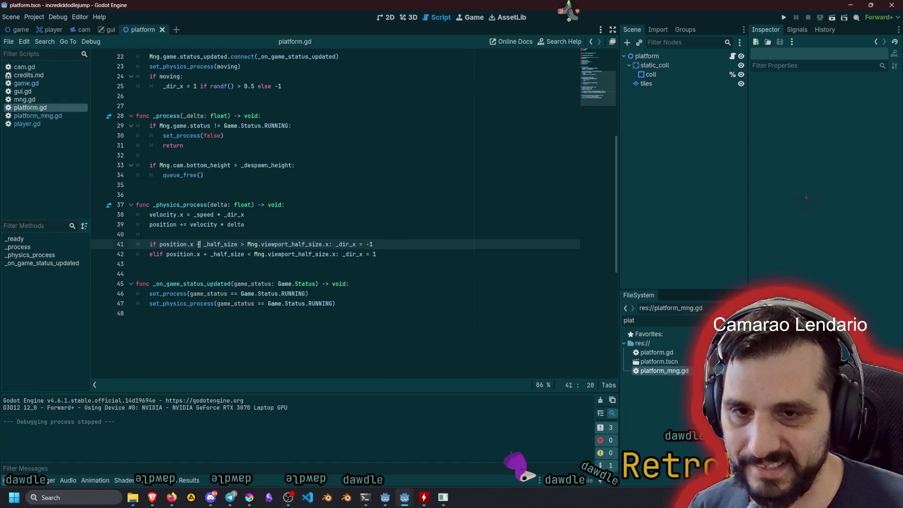
{"action": "key", "text": "Down"}
{"action": "key", "text": "shift+Right"}
{"action": "key", "text": "F5"}
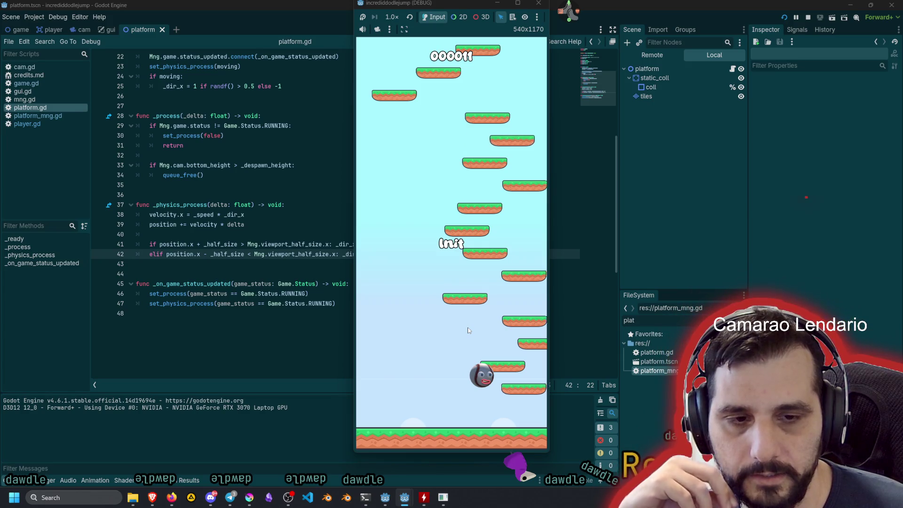
{"action": "key", "text": "F8"}
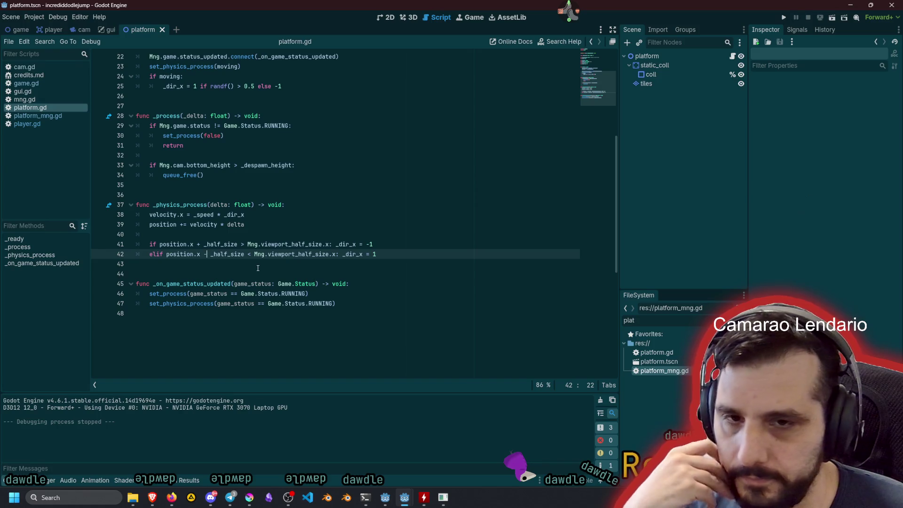
- Negate position on line 41's edge check and test-run the game
{"action": "mouse_move", "coordinate": [187, 255]}
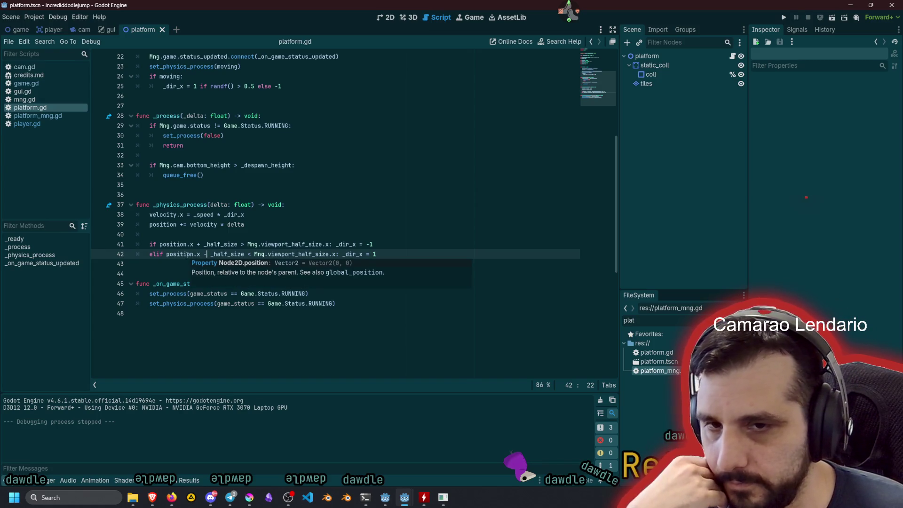
{"action": "mouse_move", "coordinate": [231, 247]}
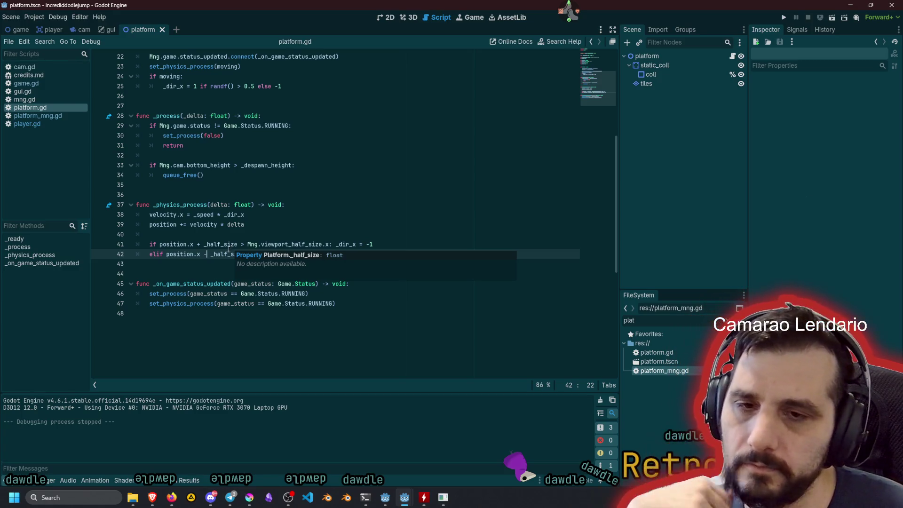
{"action": "double_click", "coordinate": [179, 255]}
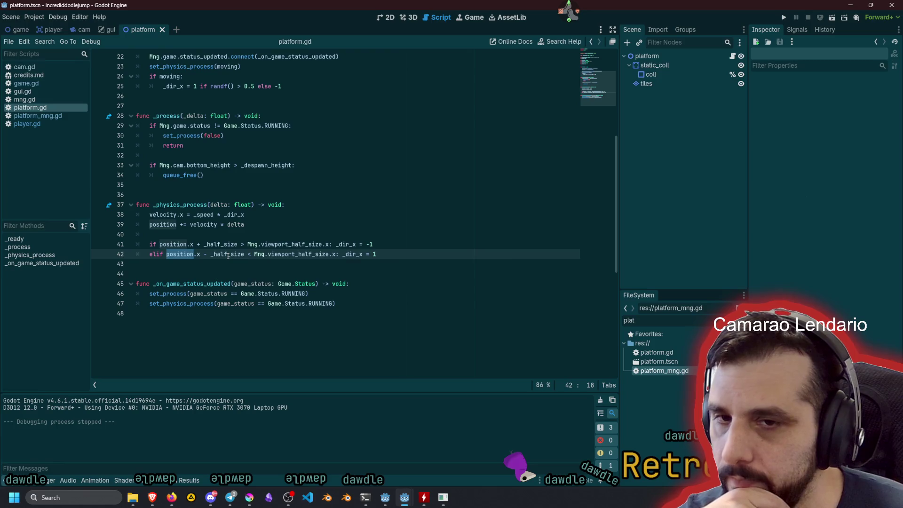
{"action": "mouse_move", "coordinate": [228, 256]}
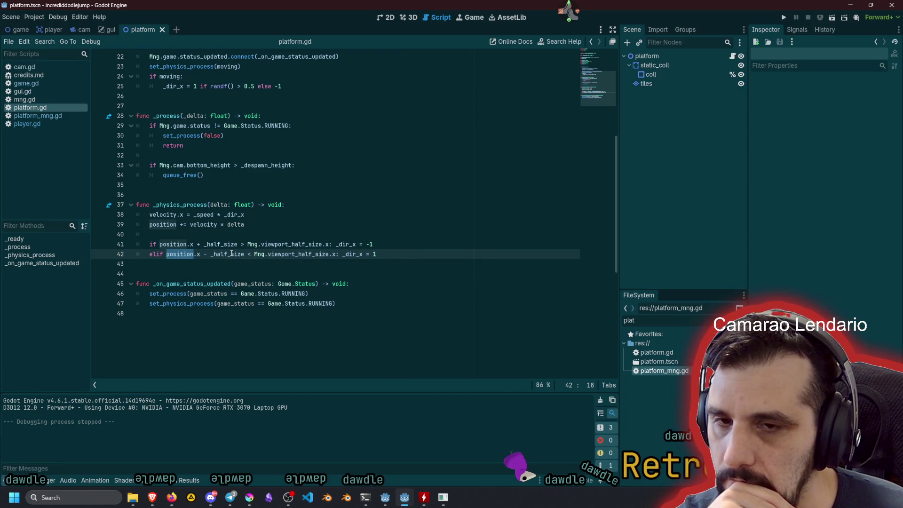
{"action": "left_click", "coordinate": [160, 245]}
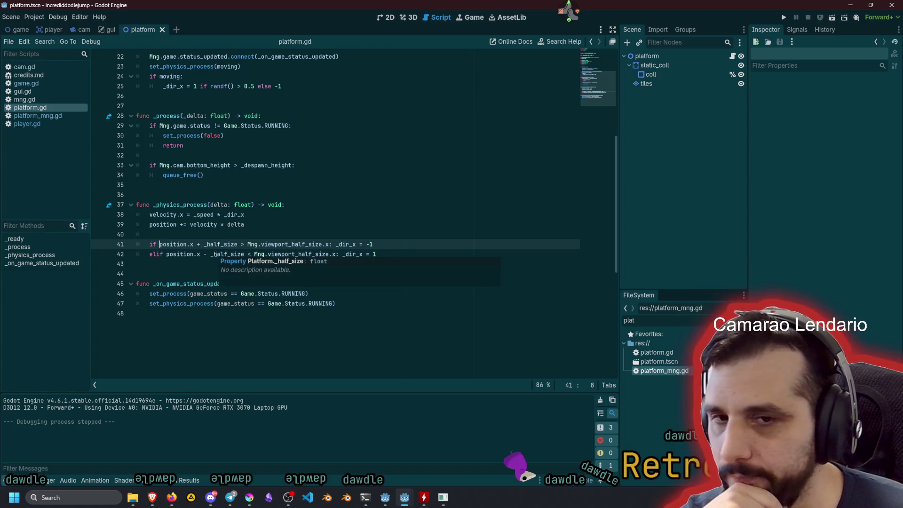
{"action": "type", "text": "-"}
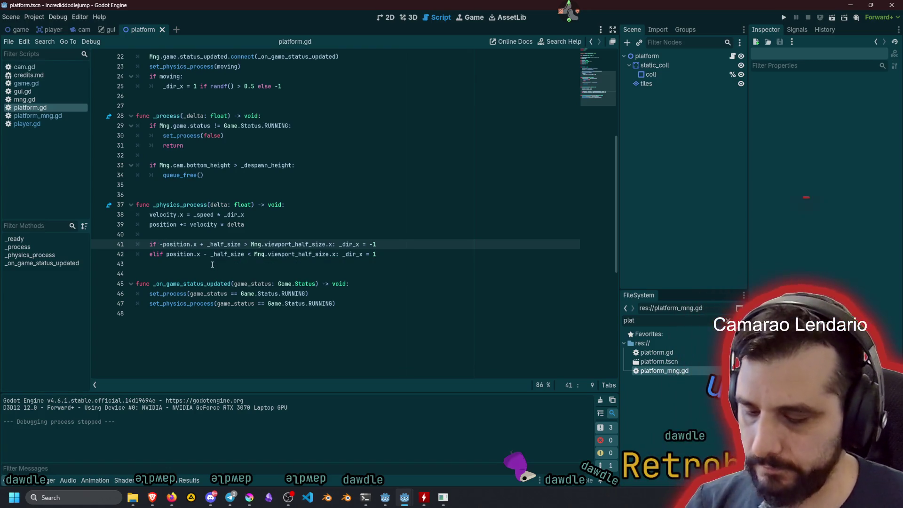
{"action": "key", "text": "F5"}
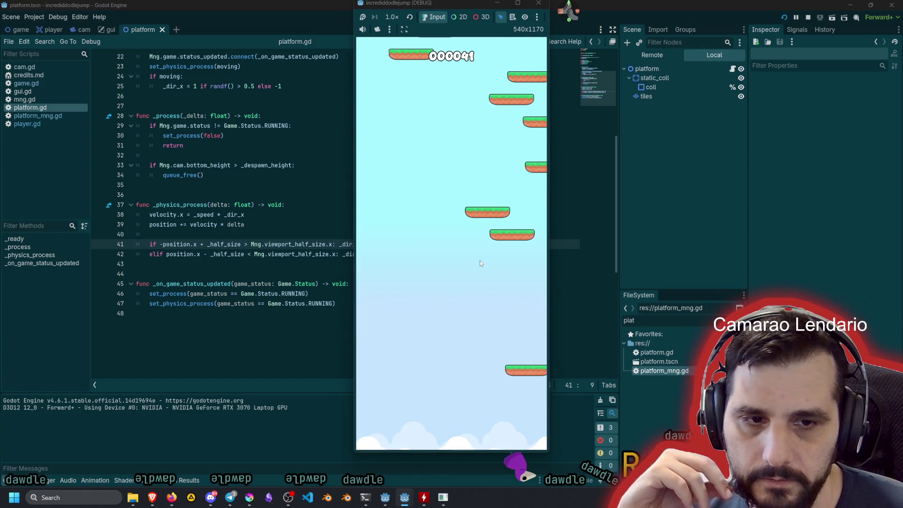
{"action": "key", "text": "F8"}
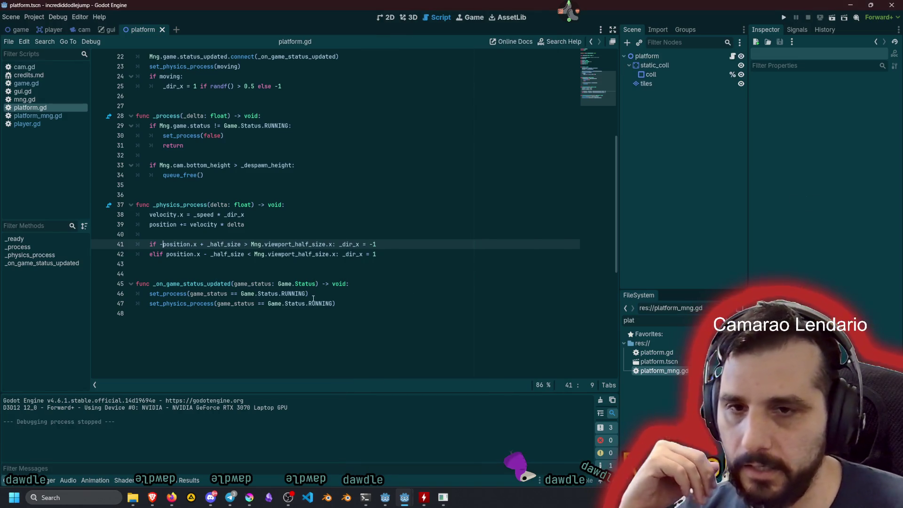
- Move the negation from line 41 to line 42's position and test again
{"action": "key", "text": "BackSpace"}
{"action": "key", "text": "Down"}
{"action": "type", "text": "-"}
{"action": "key", "text": "F5"}
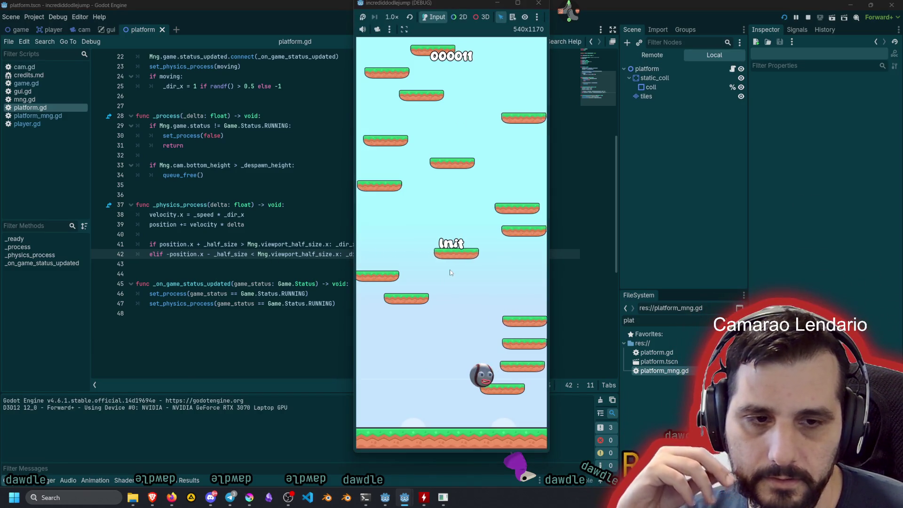
{"action": "key", "text": "F8"}
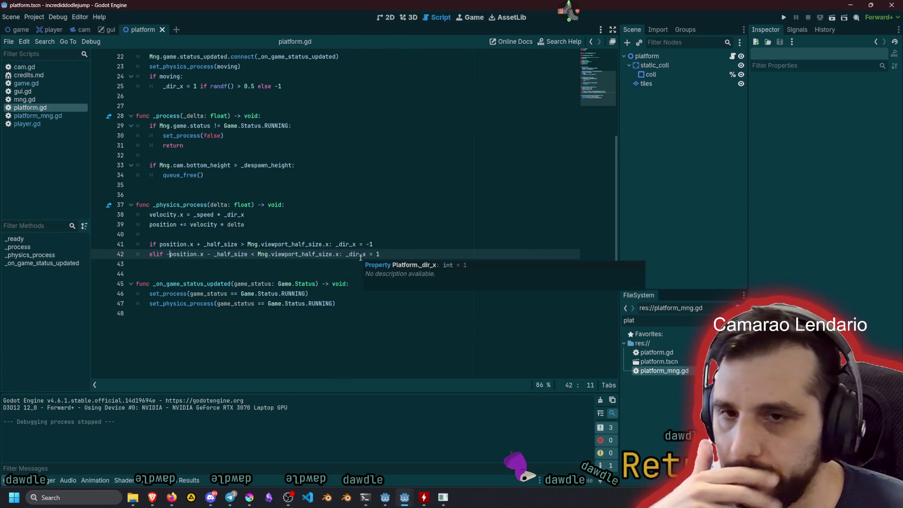
- Add '+' before _half_size on line 42 and play-test the platform edges
{"action": "mouse_move", "coordinate": [337, 251]}
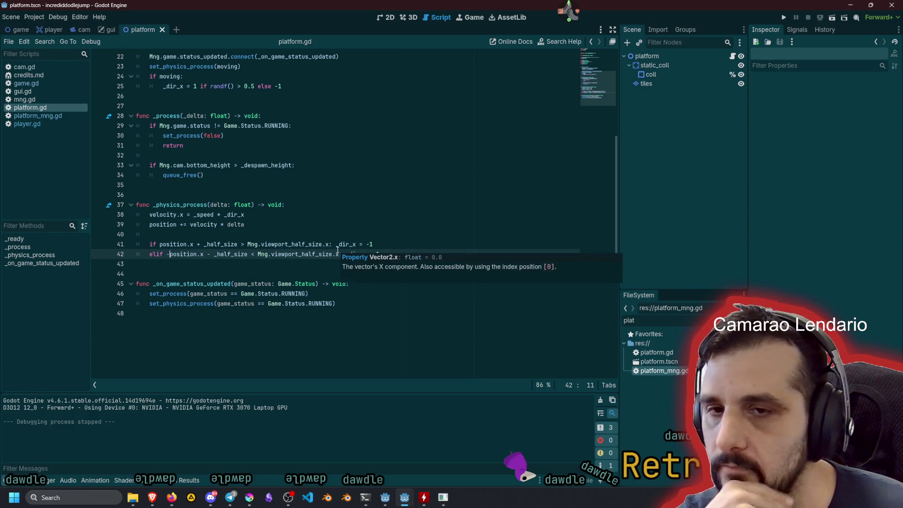
{"action": "double_click", "coordinate": [185, 244]}
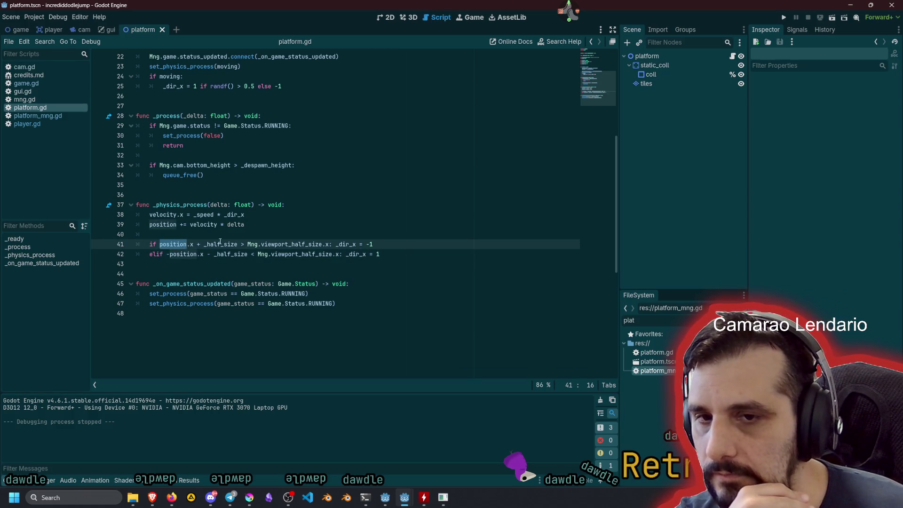
{"action": "left_click", "coordinate": [244, 226]}
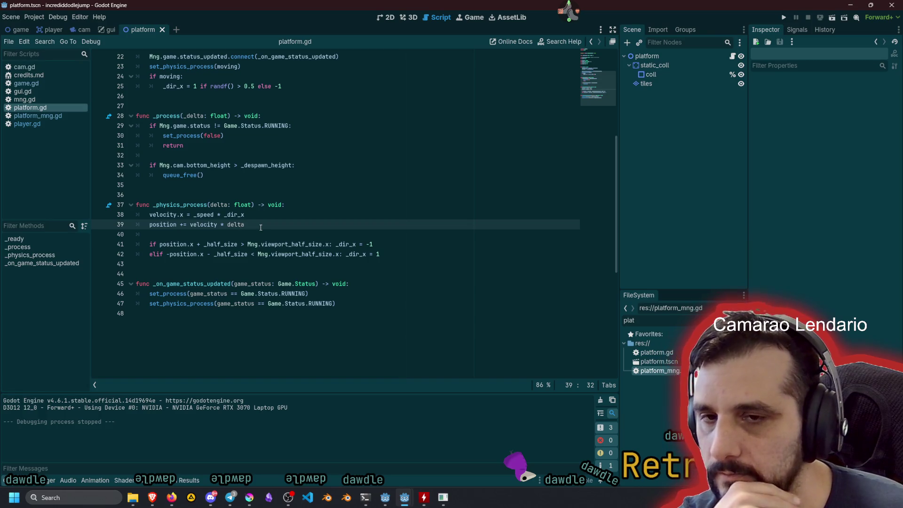
{"action": "left_click", "coordinate": [209, 254]}
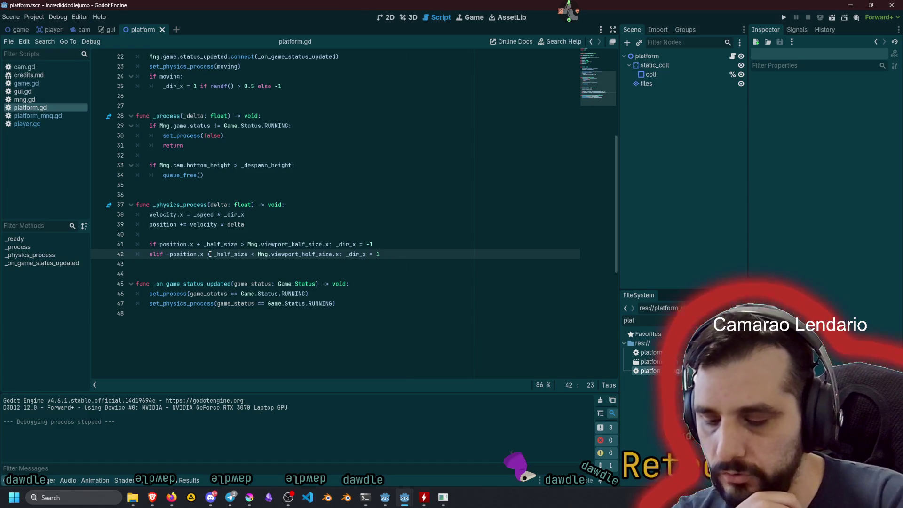
{"action": "key", "text": "F5"}
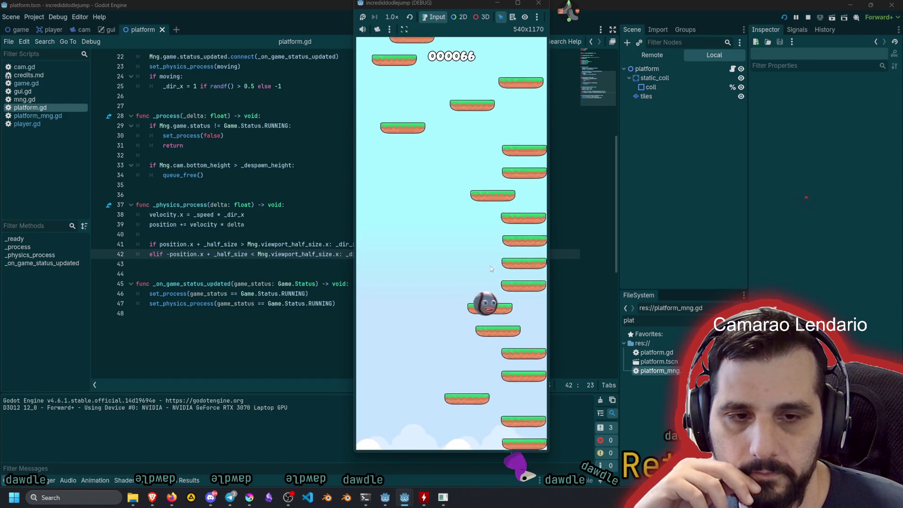
{"action": "key", "text": "F8"}
{"action": "left_click", "coordinate": [361, 237]}
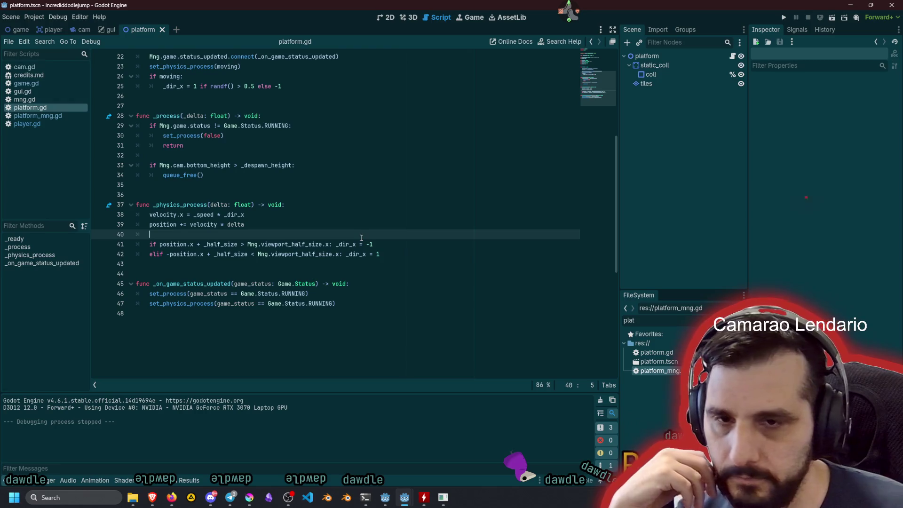
{"action": "mouse_move", "coordinate": [254, 245]}
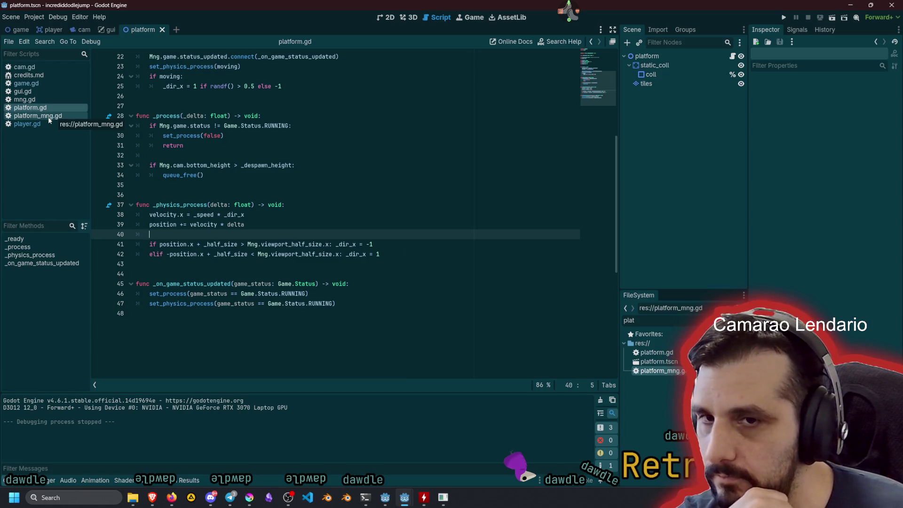
- Insert 'if not moving:' with set_physics_process(false) and return at the top of _physics_process
{"action": "left_click", "coordinate": [316, 209]}
{"action": "key", "text": "Return"}
{"action": "type", "text": "f not"}
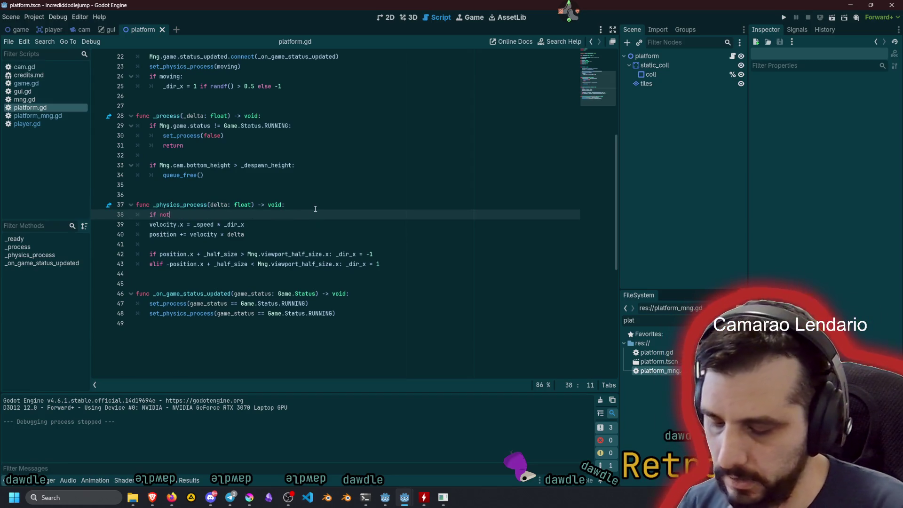
{"action": "type", "text": " moving"}
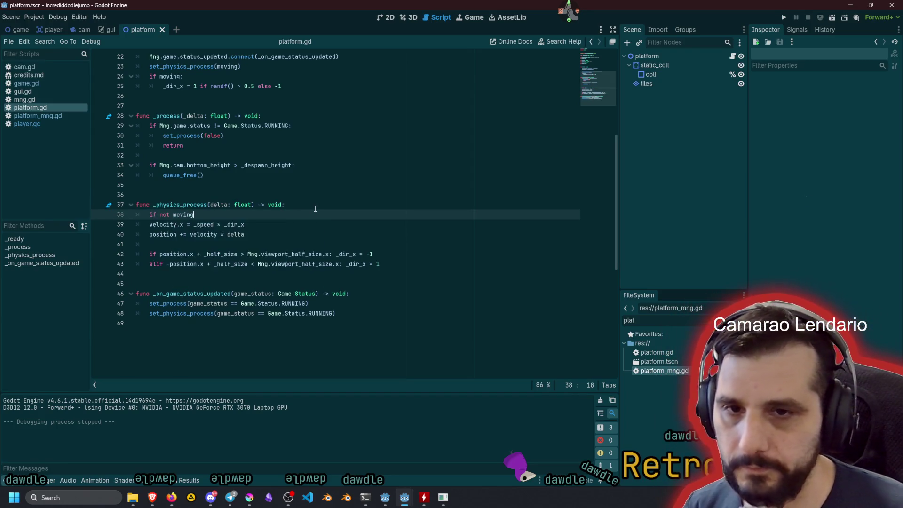
{"action": "key", "text": "Return"}
{"action": "type", "text": "return"}
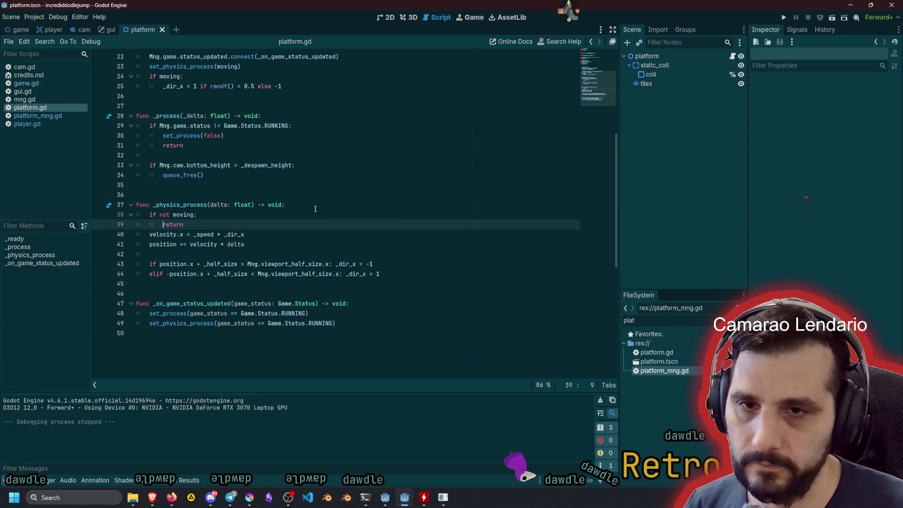
{"action": "key", "text": "Return"}
{"action": "key", "text": "Up"}
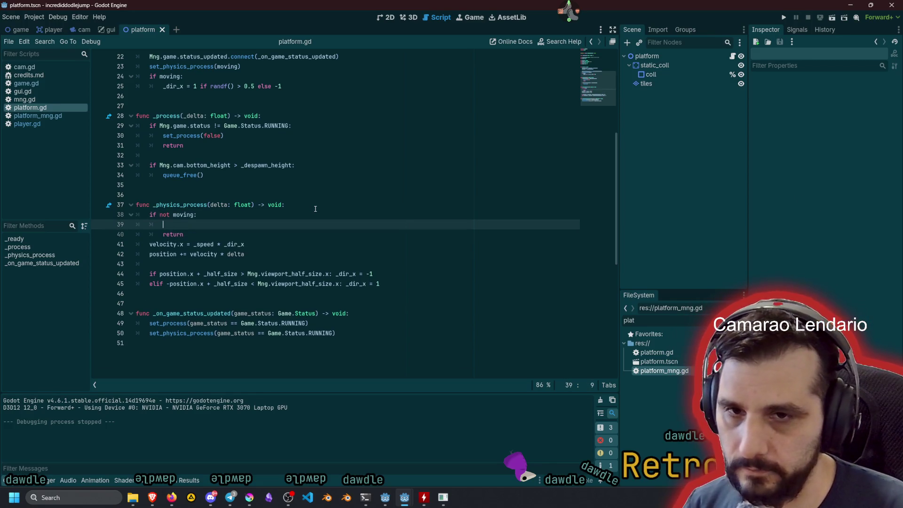
{"action": "type", "text": "set_pr"}
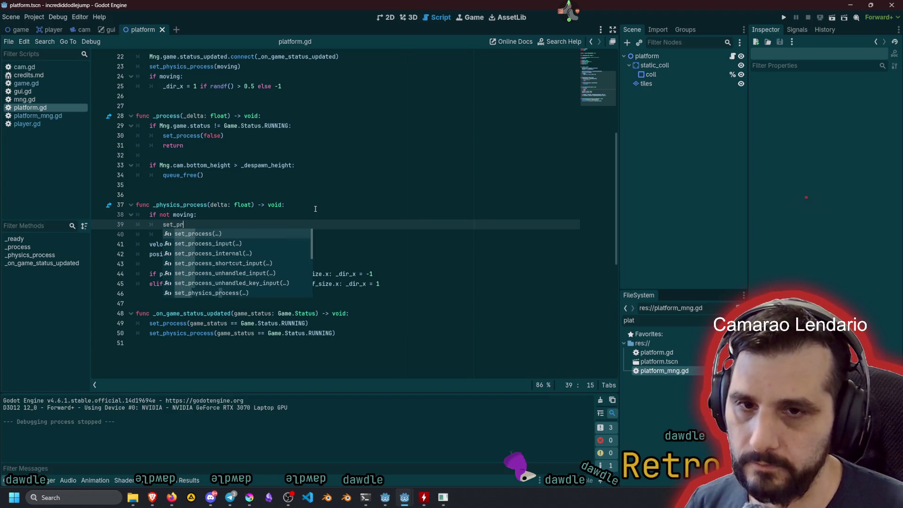
{"action": "key", "text": "BackSpace"}
{"action": "type", "text": "h"}
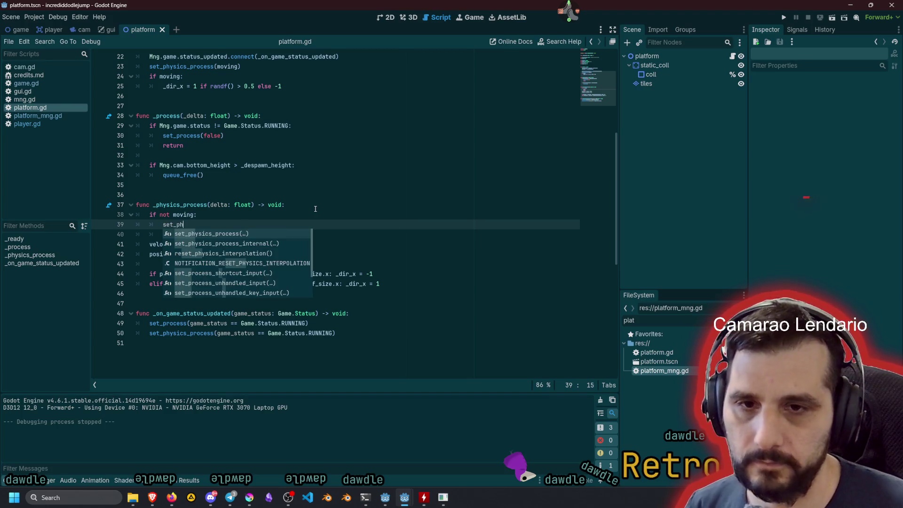
{"action": "key", "text": "Return"}
{"action": "type", "text": "false"}
- Play-test the game with the early return in place
{"action": "left_click", "coordinate": [315, 208]}
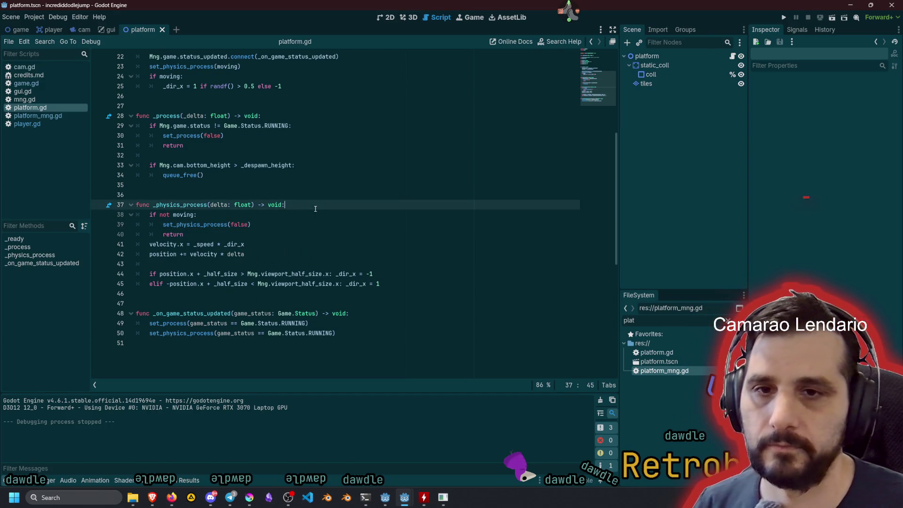
{"action": "left_click", "coordinate": [298, 222]}
{"action": "key", "text": "F5"}
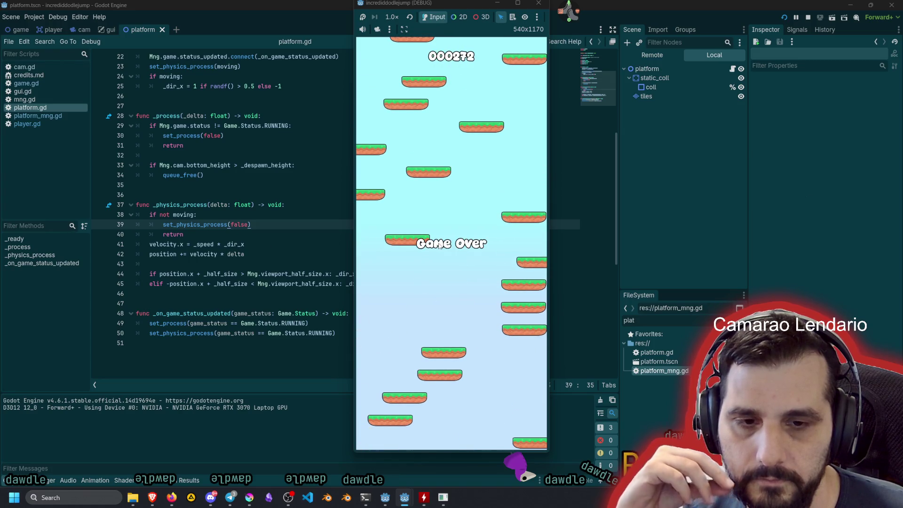
{"action": "key", "text": "F8"}
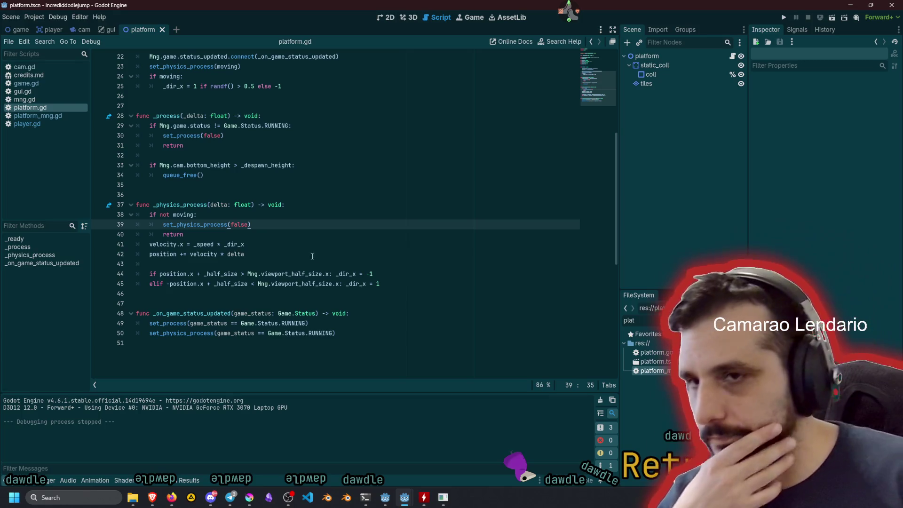
- Open player.gd and type 'var size_x: float' on a new line 13
{"action": "left_click", "coordinate": [32, 128]}
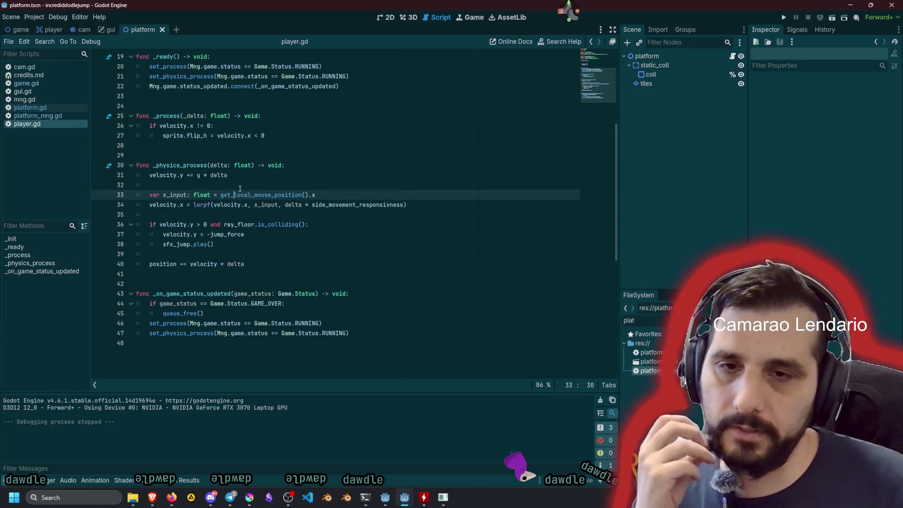
{"action": "left_click", "coordinate": [171, 266]}
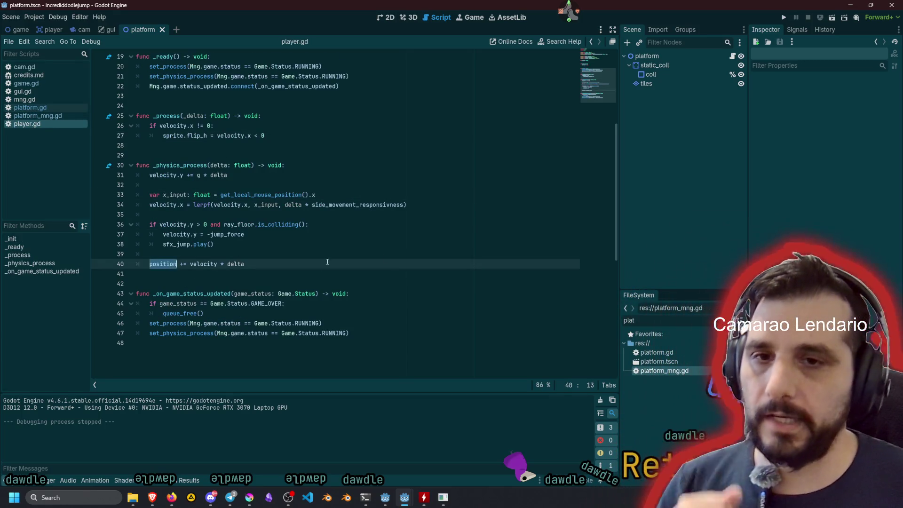
{"action": "left_click", "coordinate": [386, 258]}
{"action": "scroll", "coordinate": [445, 250], "scroll_direction": "up", "scroll_amount": 6}
{"action": "left_click", "coordinate": [280, 185]}
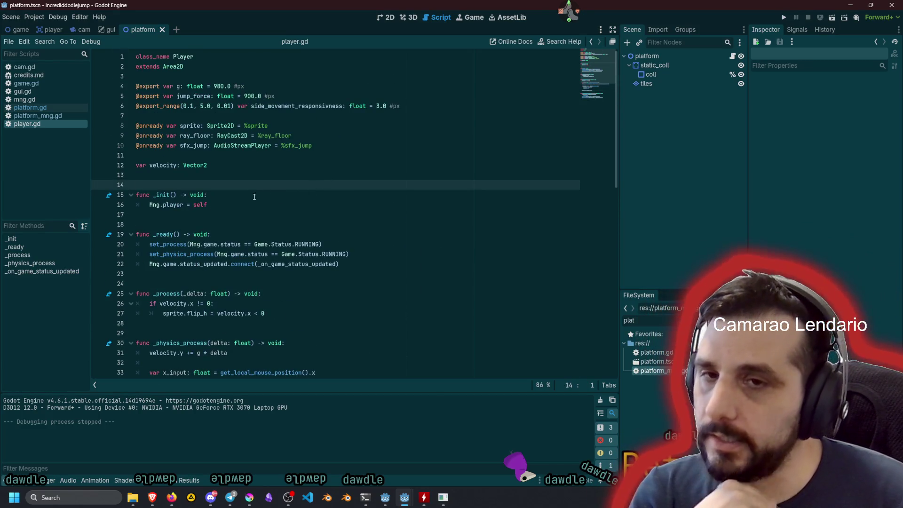
{"action": "left_click", "coordinate": [252, 177]}
{"action": "key", "text": "Return"}
{"action": "key", "text": "Up"}
{"action": "type", "text": "ar size_x: float ="}
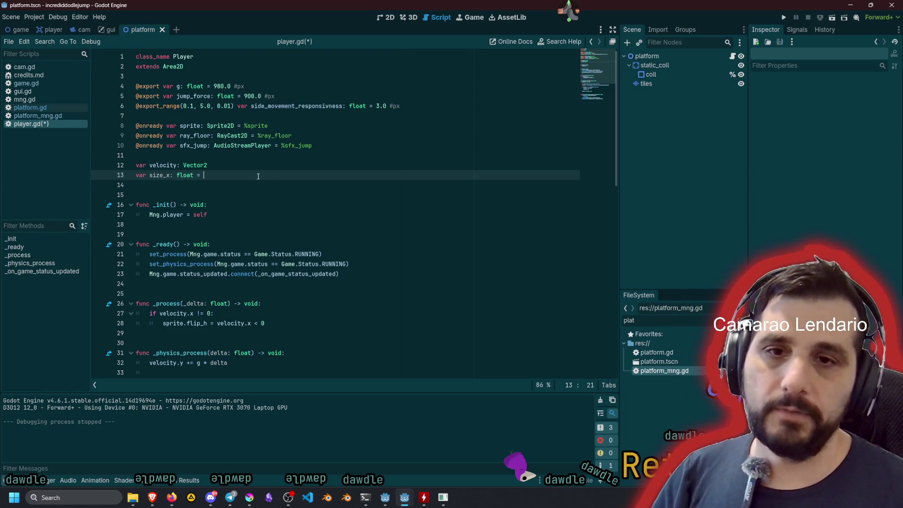
- Delete that line, switch to the player scene, then re-enter 'var size_x: float ='
{"action": "left_click", "coordinate": [329, 145]}
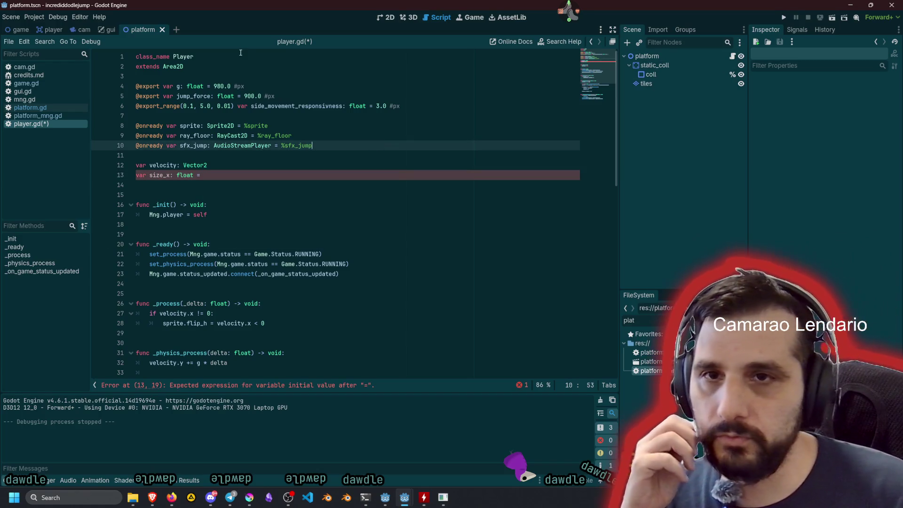
{"action": "left_click", "coordinate": [218, 175]}
{"action": "key", "text": "shift+Home"}
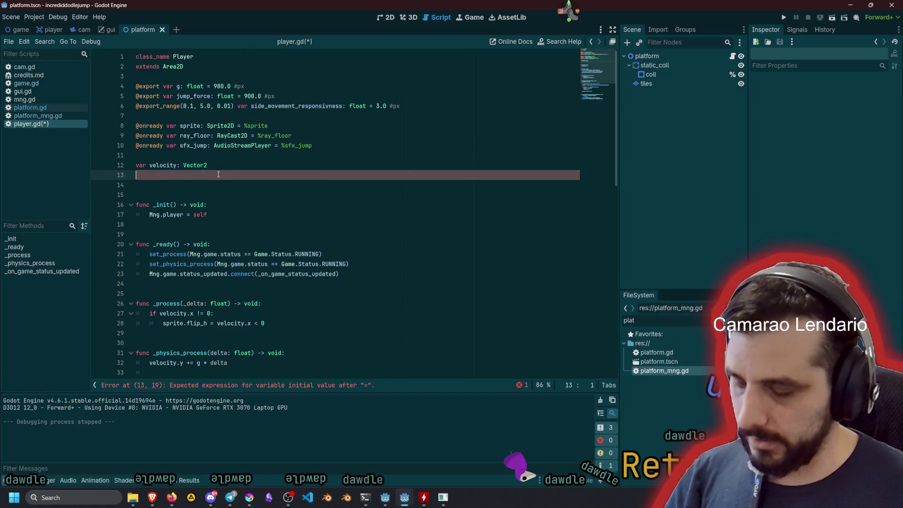
{"action": "key", "text": "BackSpace"}
{"action": "key", "text": "BackSpace"}
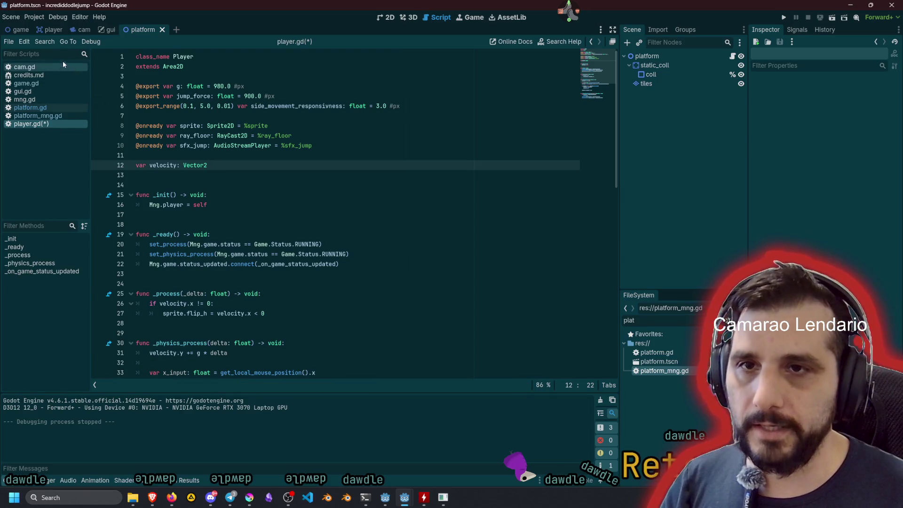
{"action": "left_click", "coordinate": [52, 29]}
{"action": "key", "text": "Return"}
{"action": "type", "text": "var size_x: float ="}
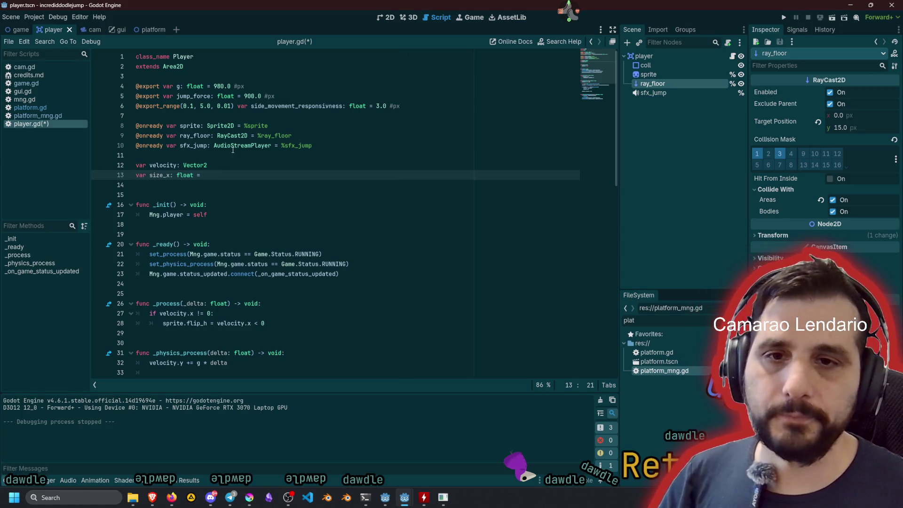
- Select the player's sprite node and move to the top of _ready
{"action": "left_click", "coordinate": [648, 75]}
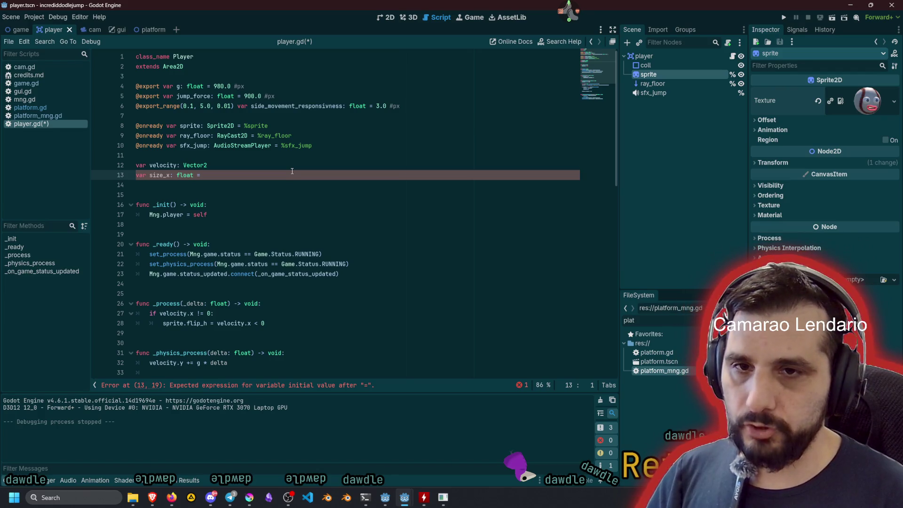
{"action": "key", "text": "Home"}
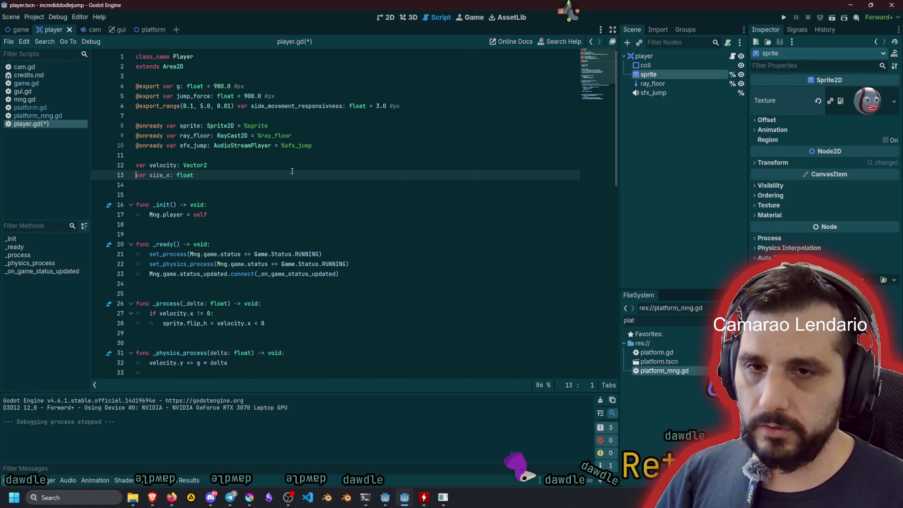
{"action": "key", "text": "Right"}
{"action": "key", "text": "ctrl+shift+Right"}
{"action": "left_click", "coordinate": [231, 208]}
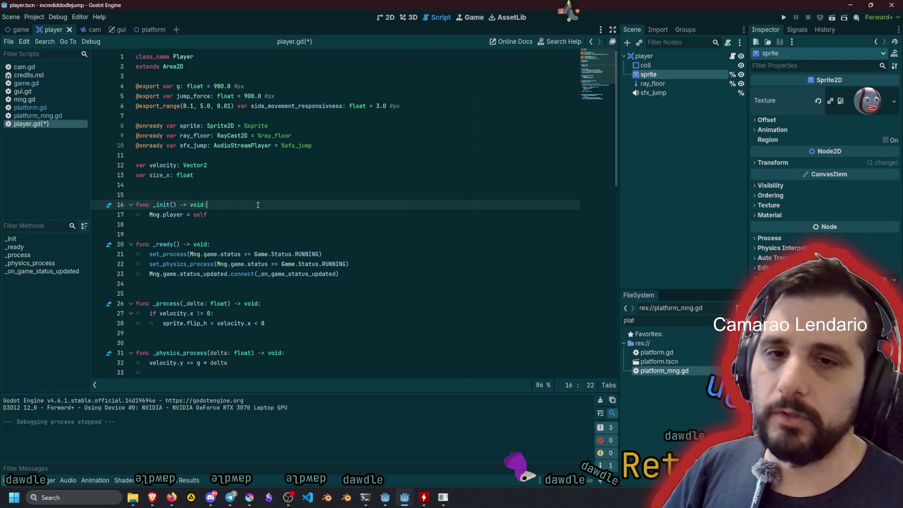
{"action": "key", "text": "Down"}
{"action": "key", "text": "Down"}
{"action": "key", "text": "Down"}
{"action": "key", "text": "Down"}
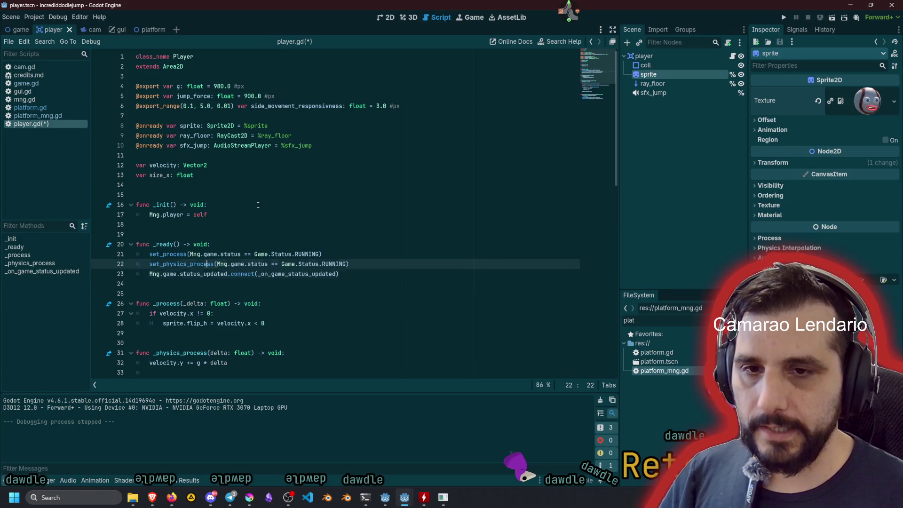
{"action": "key", "text": "Up"}
{"action": "key", "text": "Up"}
{"action": "key", "text": "Up"}
- Add 'size_x = sprite.texture.get_size().x * sprite.scale.x' at the start of _ready
{"action": "key", "text": "Return"}
{"action": "type", "text": "size_x"}
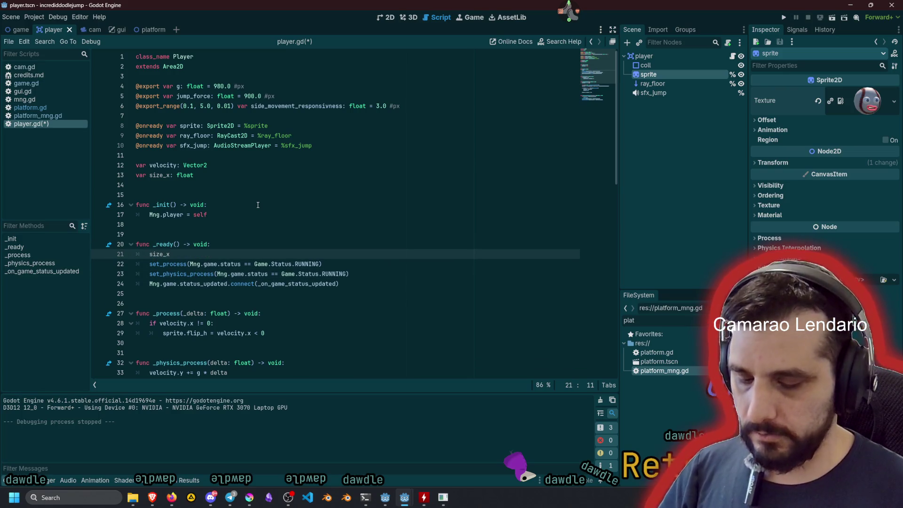
{"action": "type", "text": " = spr"}
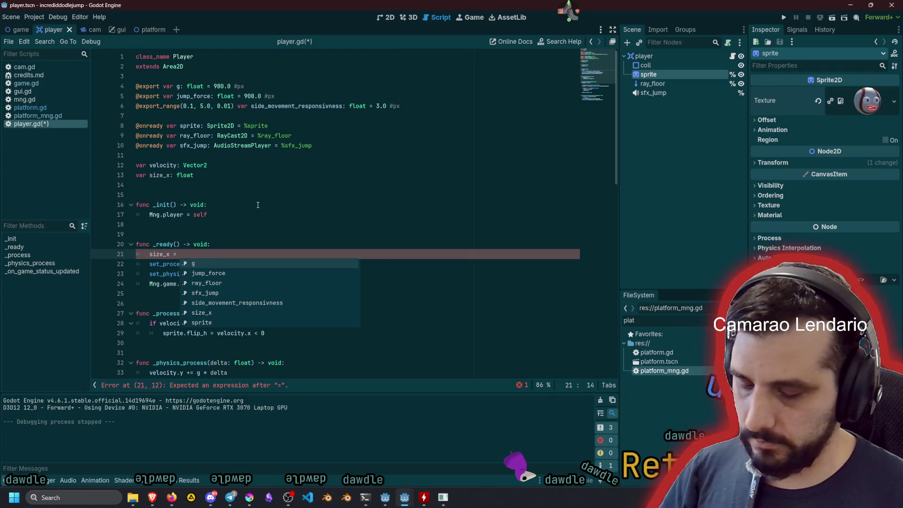
{"action": "key", "text": "Return"}
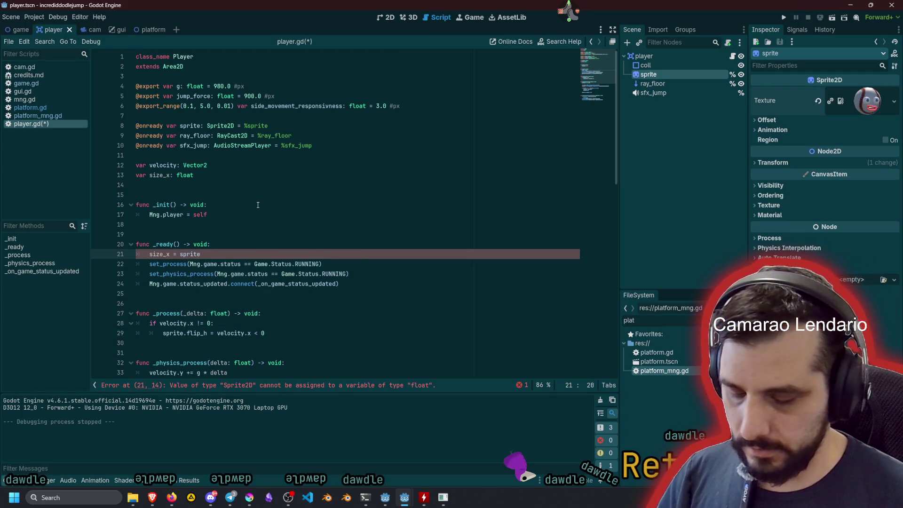
{"action": "type", "text": ".texture."}
{"action": "key", "text": "Return"}
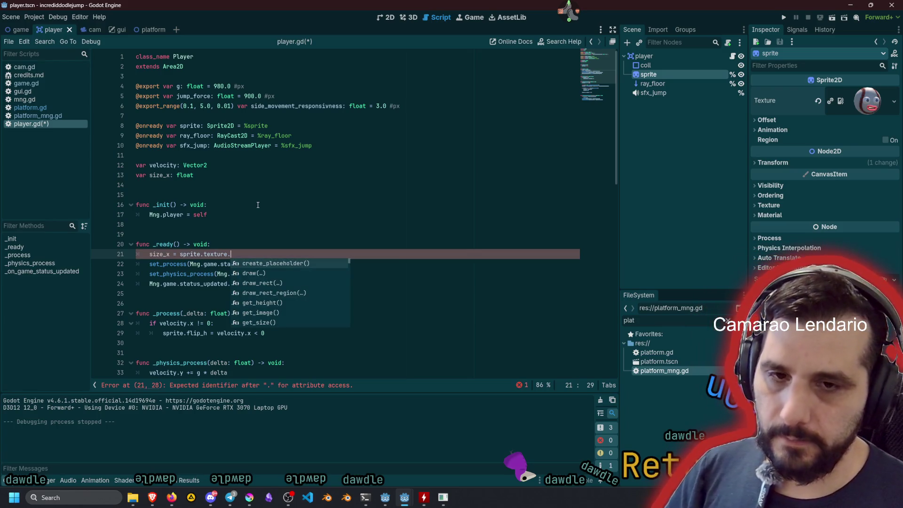
{"action": "type", "text": "size"}
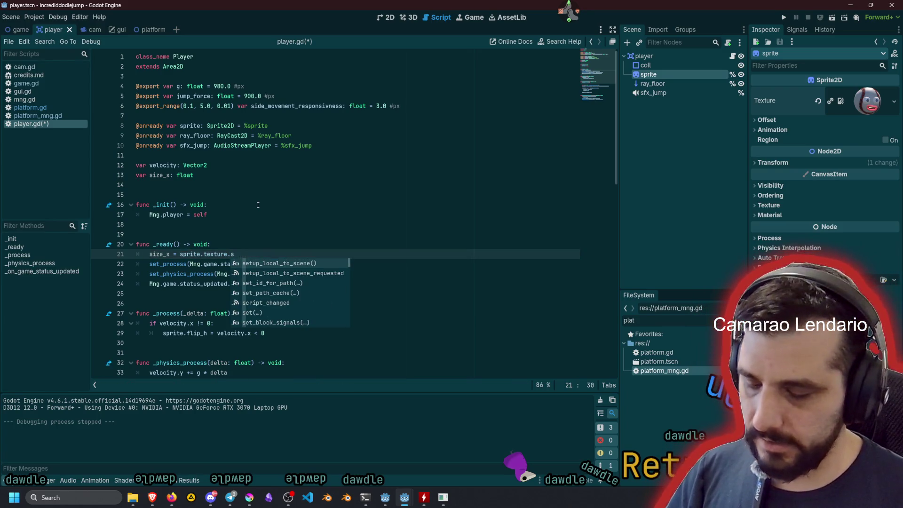
{"action": "key", "text": "Return"}
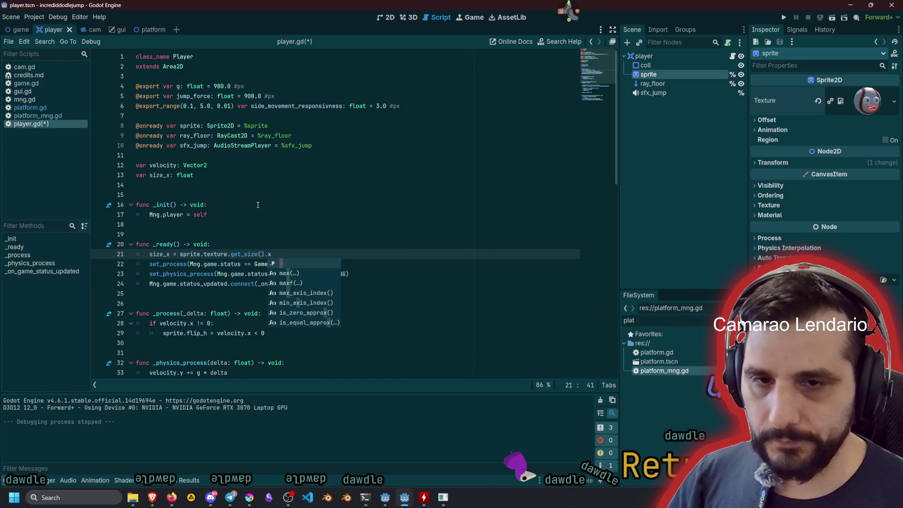
{"action": "type", "text": "*"}
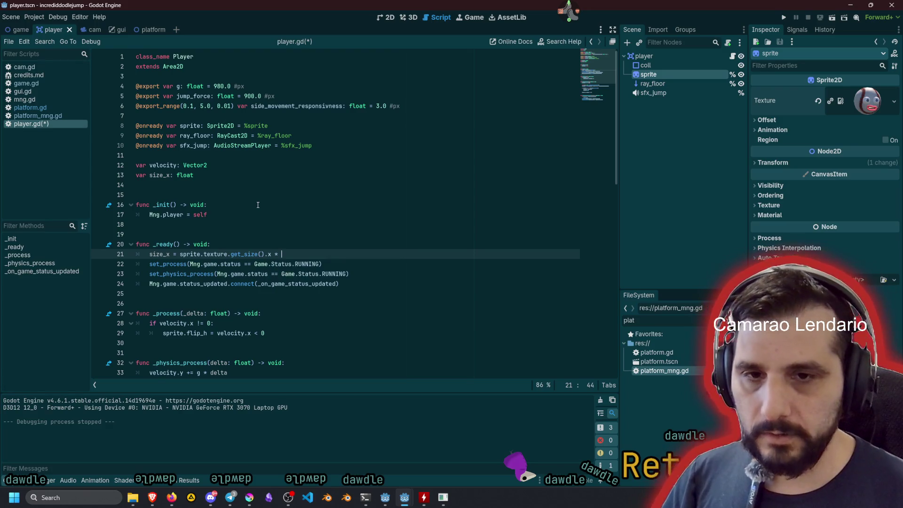
{"action": "key", "text": "Right"}
{"action": "key", "text": "Right"}
{"action": "key", "text": "Right"}
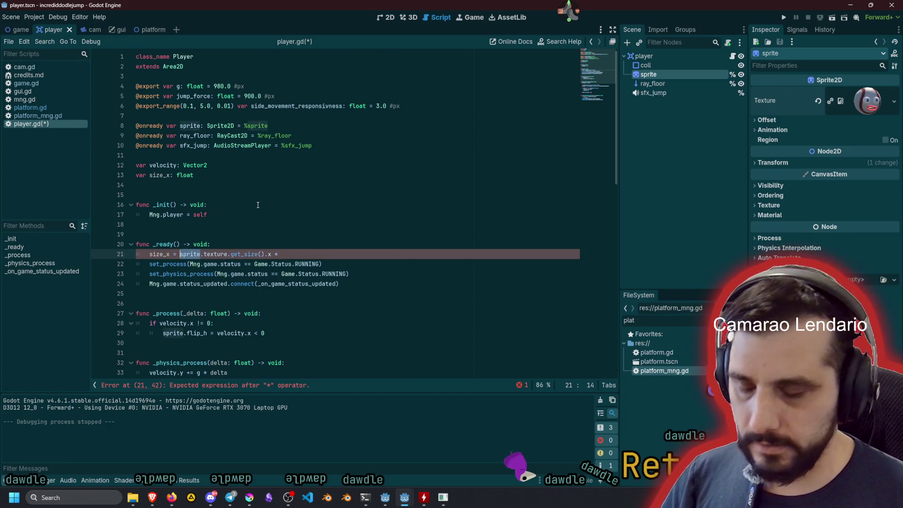
{"action": "key", "text": "End"}
{"action": "type", "text": "sprite.sca"}
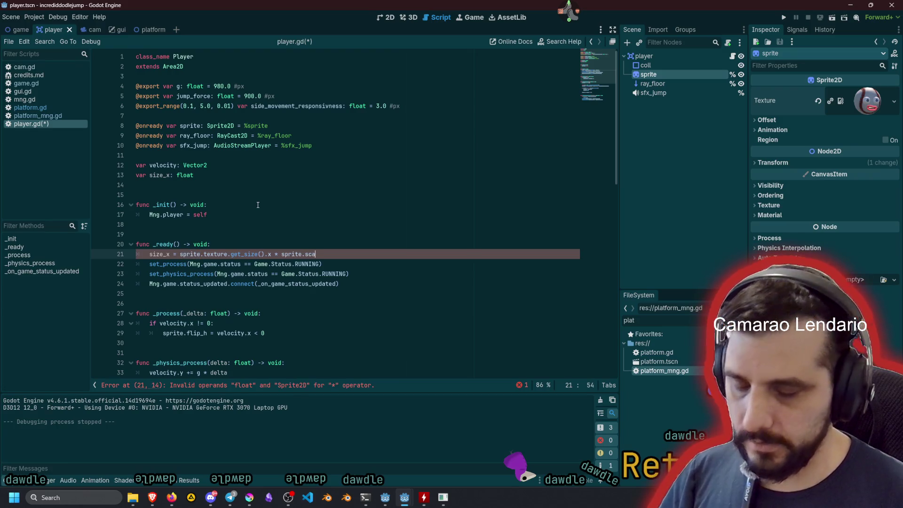
{"action": "type", "text": "le"}
{"action": "scroll", "coordinate": [257, 205], "scroll_direction": "down", "scroll_amount": 7}
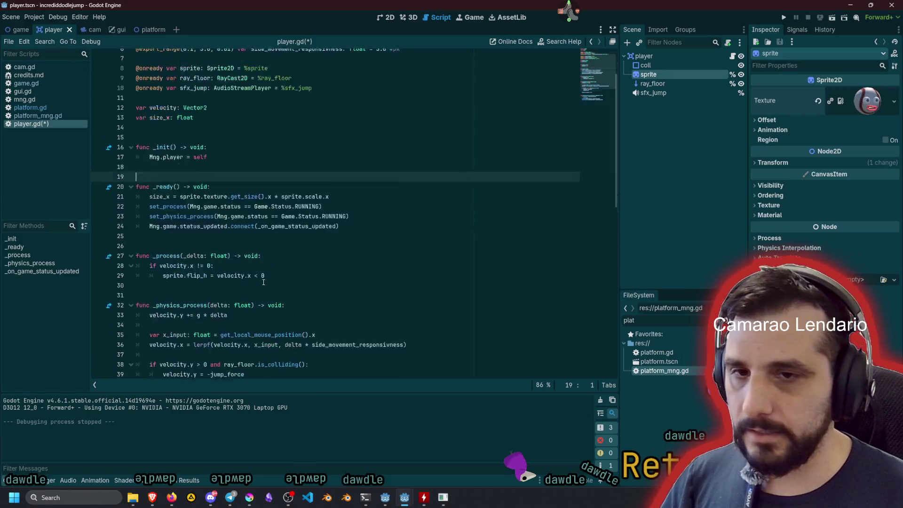
- Below the position update, write 'if position.x + size_x > Mng.viewport_half_size.x:'
{"action": "left_click", "coordinate": [209, 264]}
{"action": "left_click", "coordinate": [276, 252]}
{"action": "key", "text": "Return"}
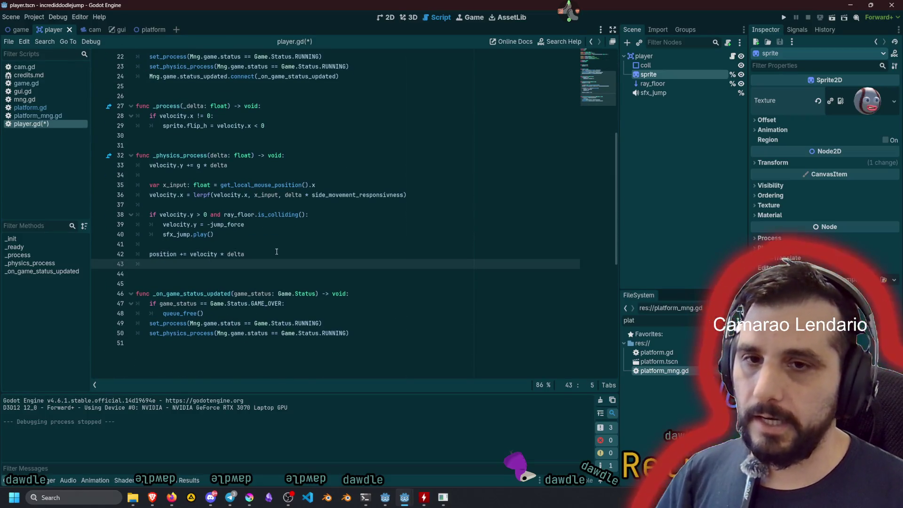
{"action": "type", "text": "if position"}
{"action": "key", "text": "Return"}
{"action": "key", "text": "End"}
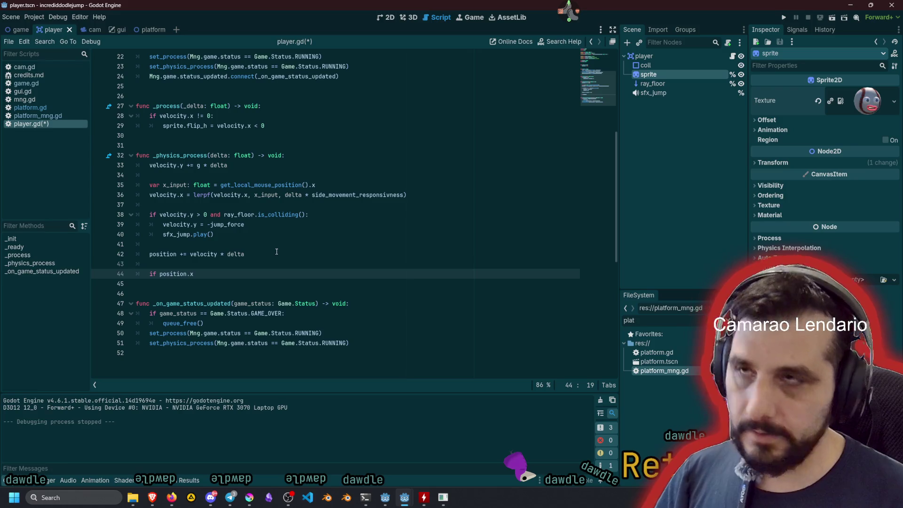
{"action": "type", "text": " + size_x > M"}
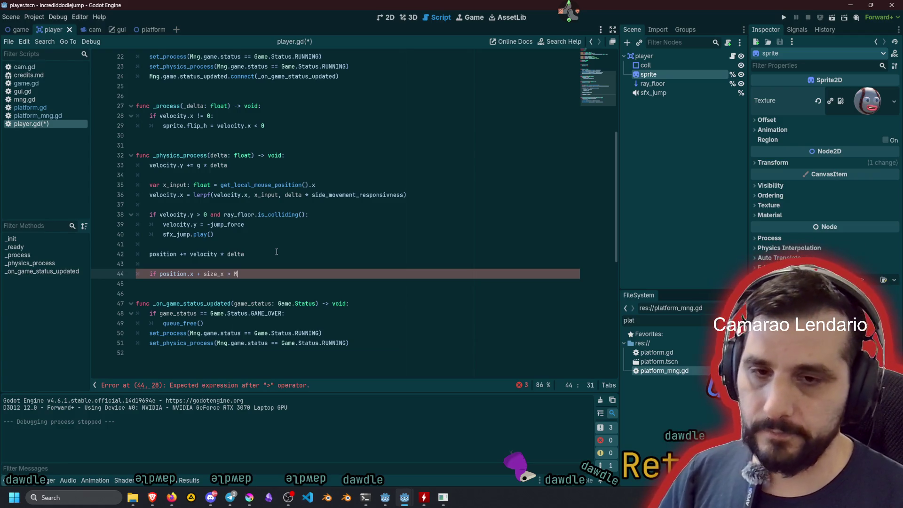
{"action": "type", "text": "n"}
{"action": "type", "text": "g."}
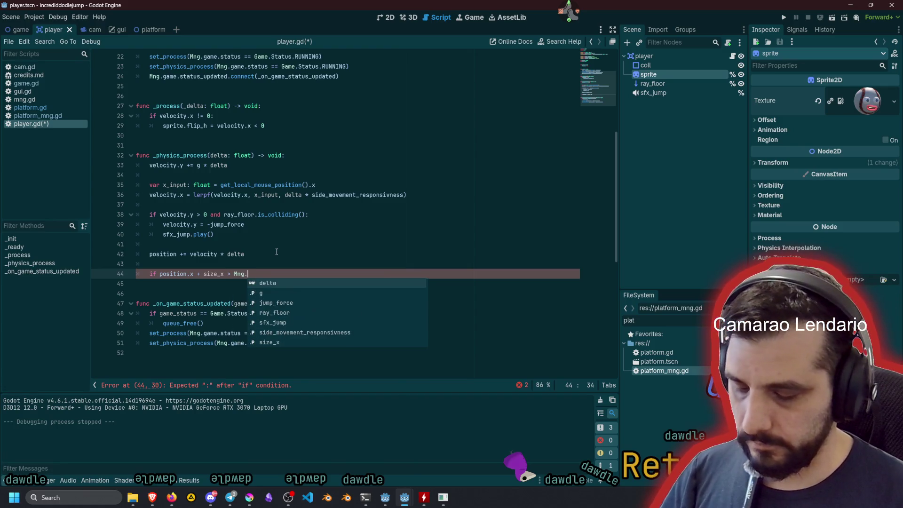
{"action": "type", "text": "halv"}
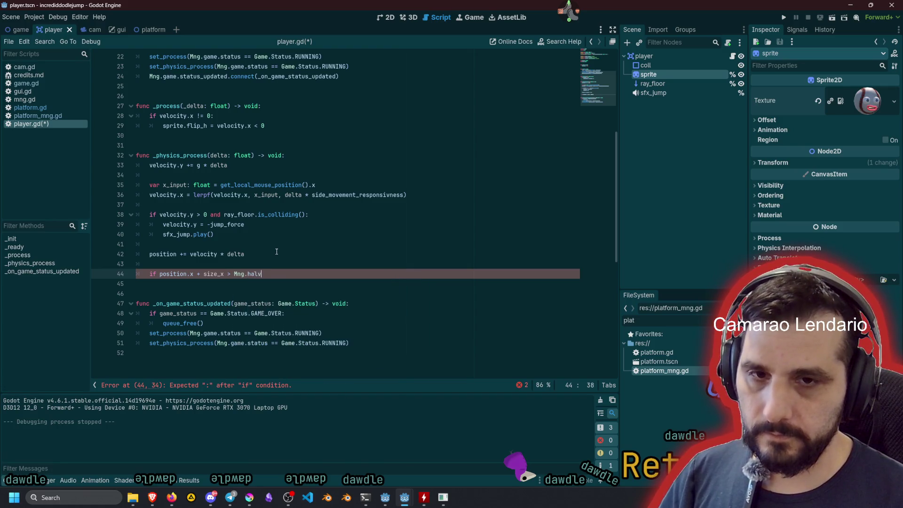
{"action": "key", "text": "Return"}
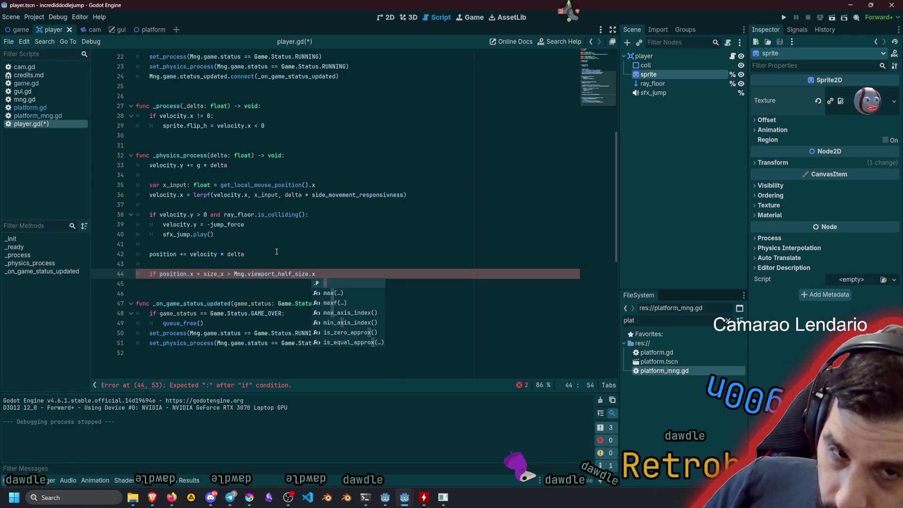
{"action": "type", "text": ":"}
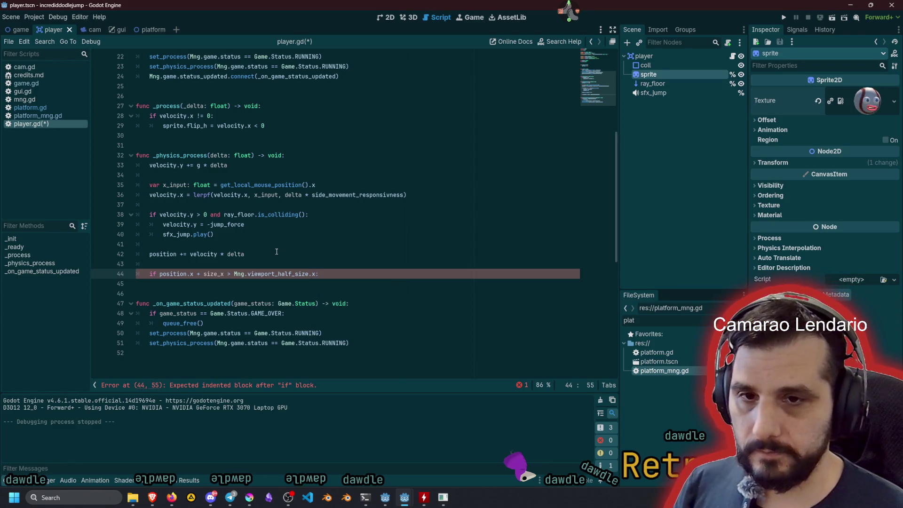
- Give the condition the body 'position.x = - position.x'
{"action": "key", "text": "ctrl+shift+Right"}
{"action": "key", "text": "shift+Right"}
{"action": "key", "text": "shift+Right"}
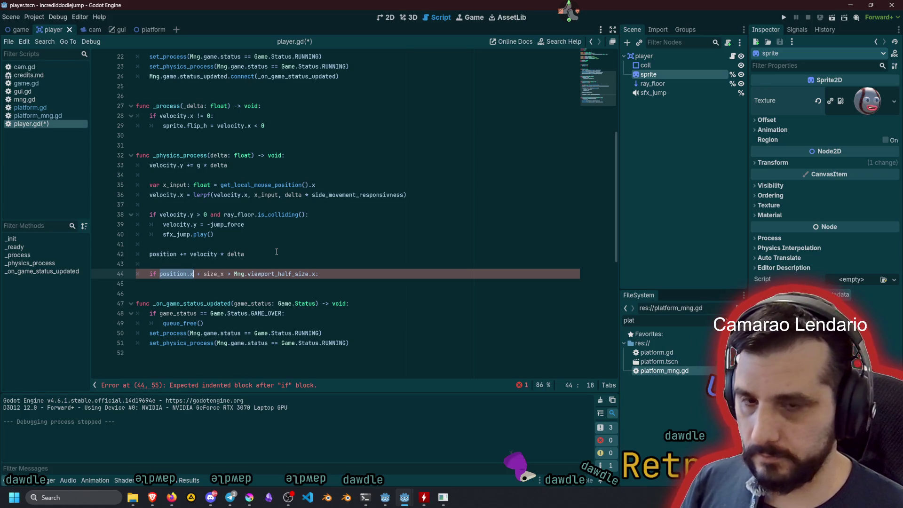
{"action": "key", "text": "End"}
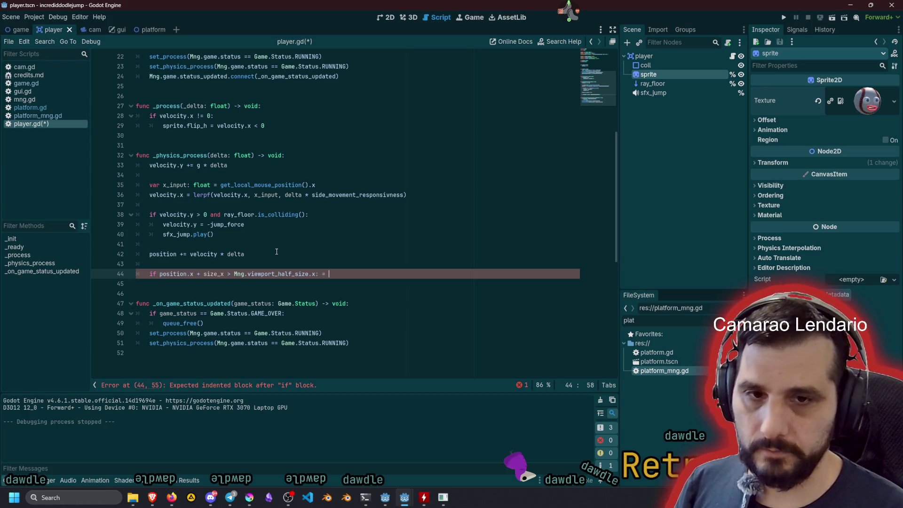
{"action": "key", "text": "BackSpace"}
{"action": "key", "text": "BackSpace"}
{"action": "type", "text": "position.x"}
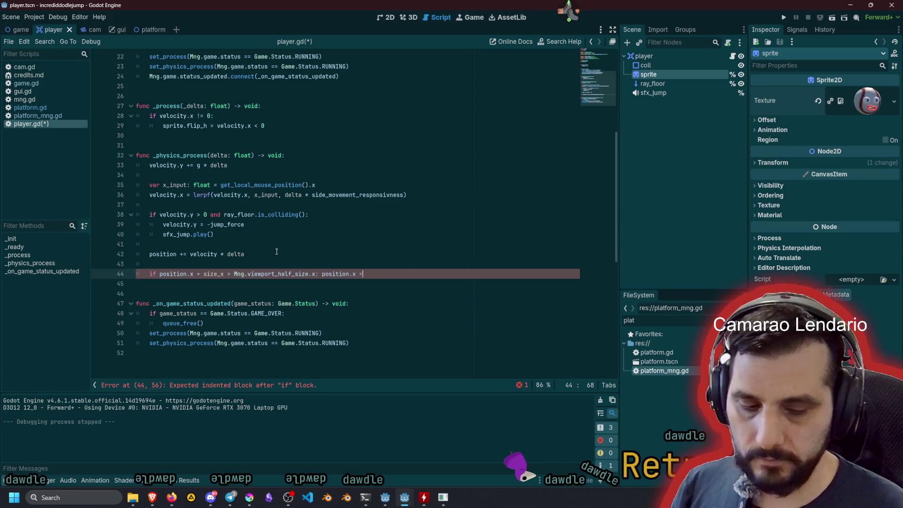
{"action": "type", "text": " = -position.x"}
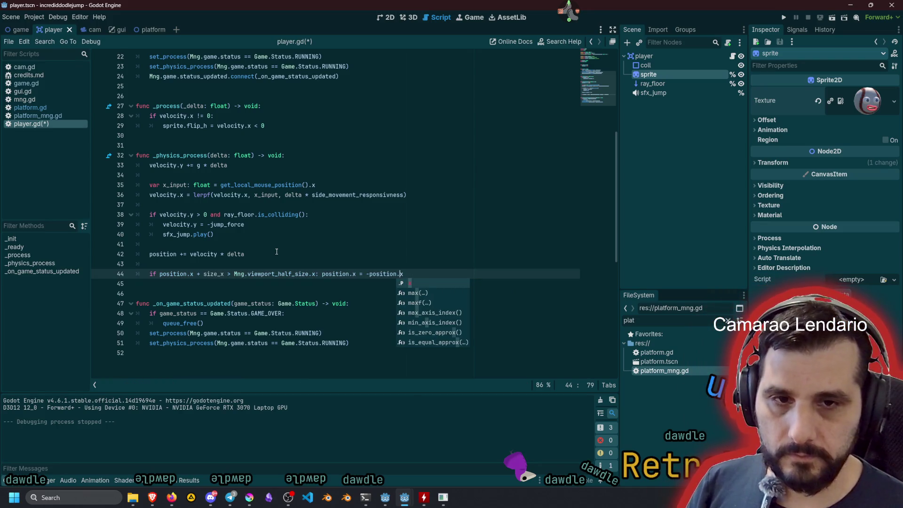
{"action": "key", "text": "BackSpace"}
{"action": "key", "text": "BackSpace"}
{"action": "key", "text": "BackSpace"}
{"action": "type", "text": "- position.x"}
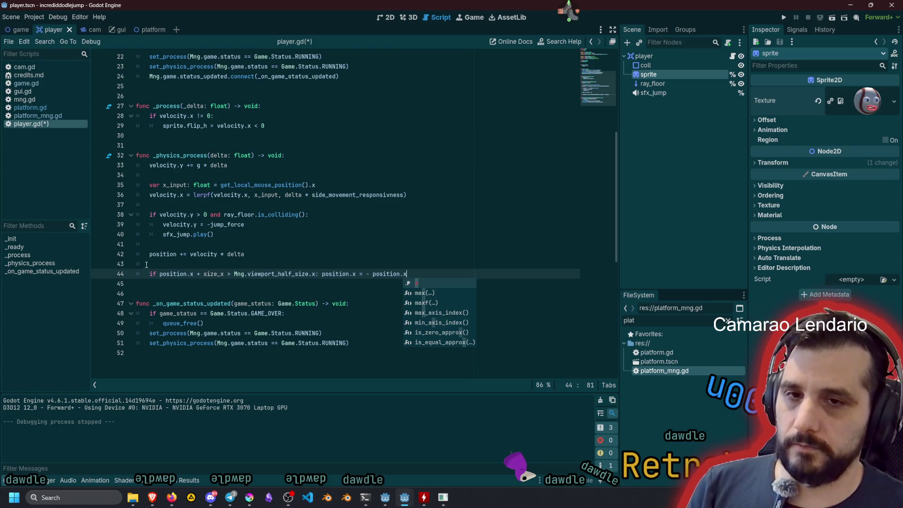
- Wrap position.x in abs() in the condition, then save and run the game
{"action": "left_click", "coordinate": [160, 274]}
{"action": "key", "text": "shift+Right"}
{"action": "key", "text": "shift+Right"}
{"action": "key", "text": "shift+Right"}
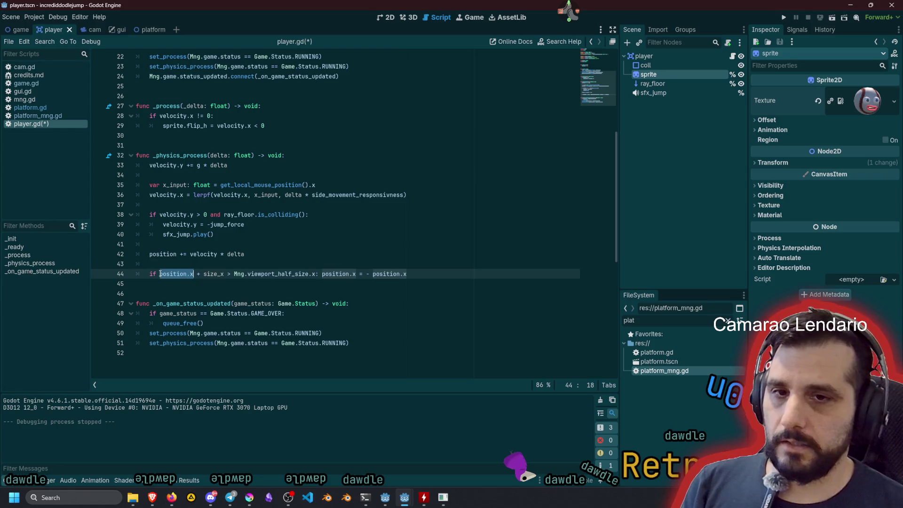
{"action": "type", "text": "("}
{"action": "key", "text": "Left"}
{"action": "key", "text": "Left"}
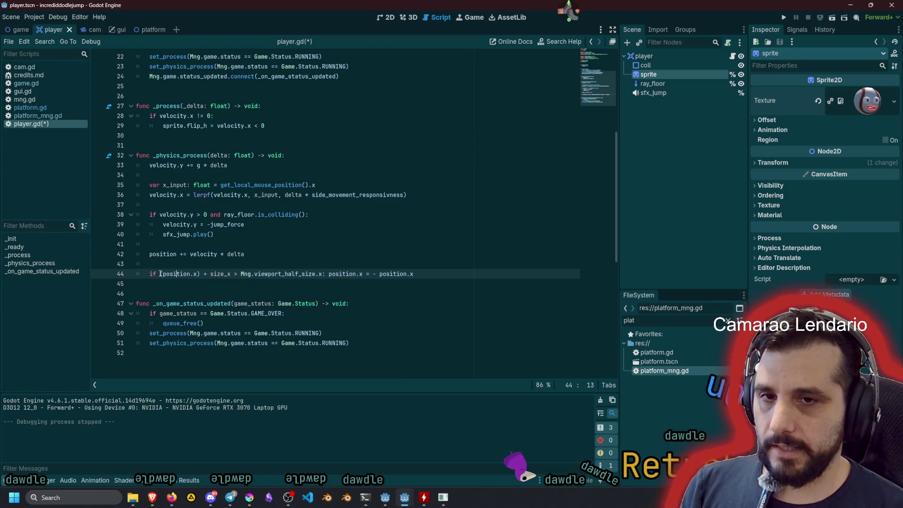
{"action": "type", "text": "abs"}
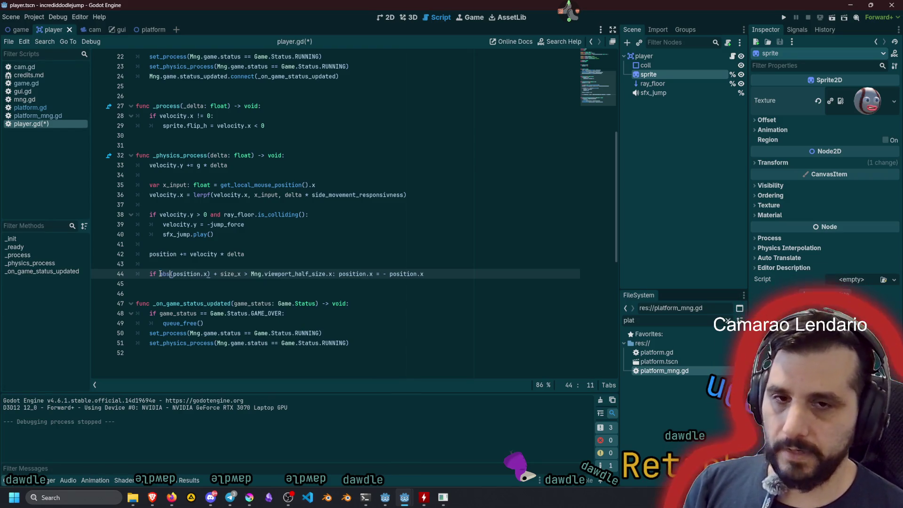
{"action": "left_click", "coordinate": [236, 263]}
{"action": "key", "text": "F5"}
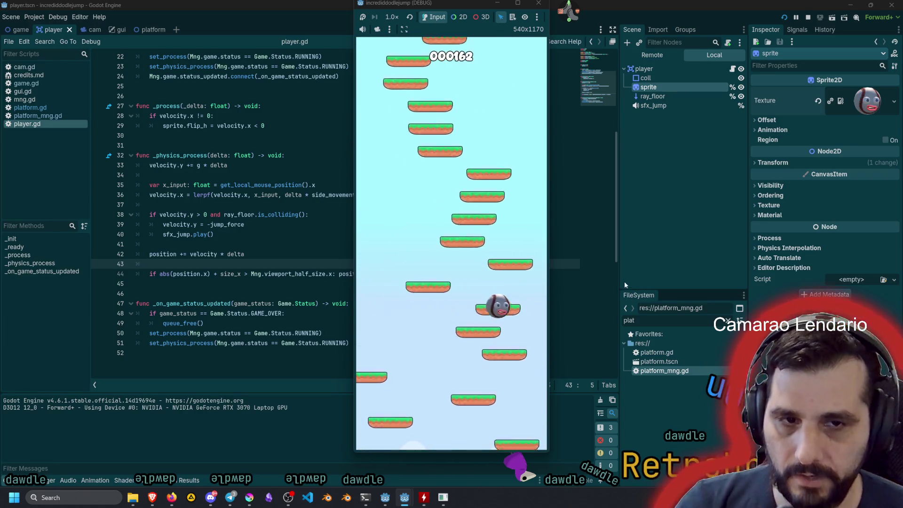
- Stop the game and change '+ size_x' to '- size_x' in line 44's wrap condition
{"action": "key", "text": "F8"}
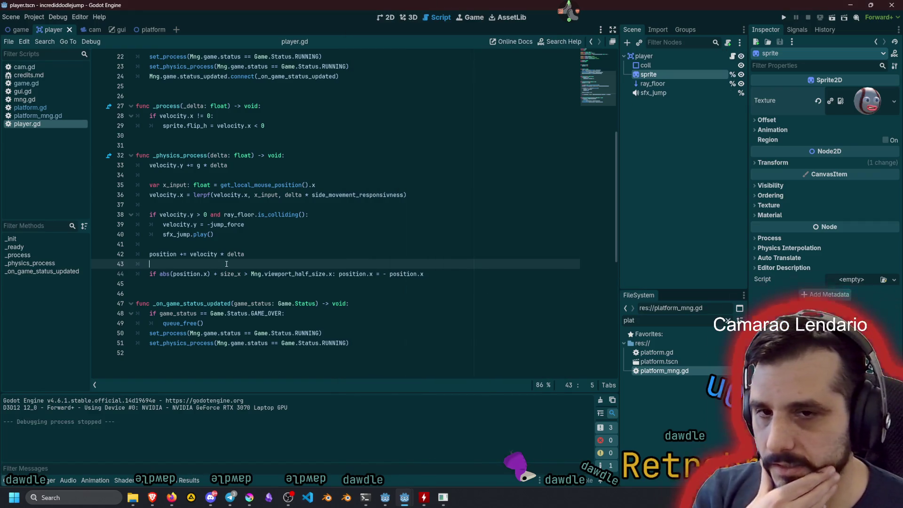
{"action": "left_click", "coordinate": [217, 274]}
{"action": "key", "text": "BackSpace"}
{"action": "type", "text": "-"}
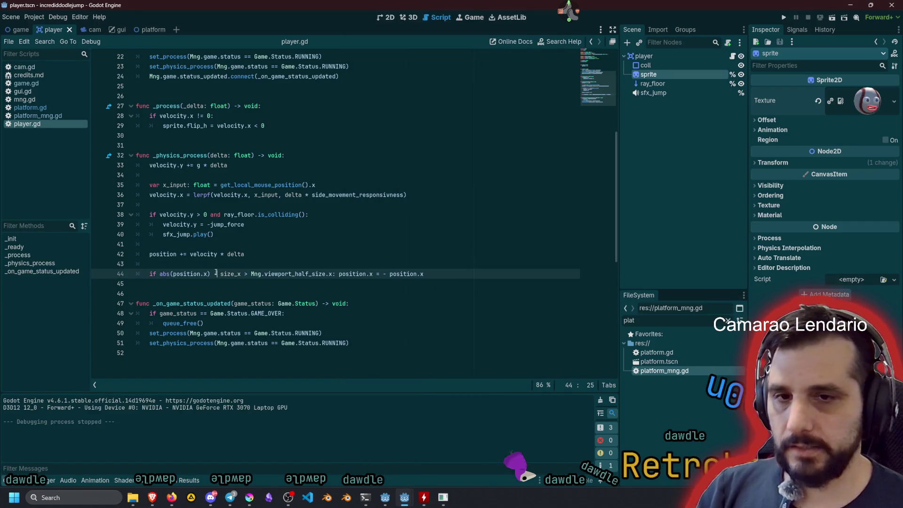
- Play-test again, restarting after Game Over, then stop and return to the script
{"action": "left_click", "coordinate": [245, 261]}
{"action": "key", "text": "F5"}
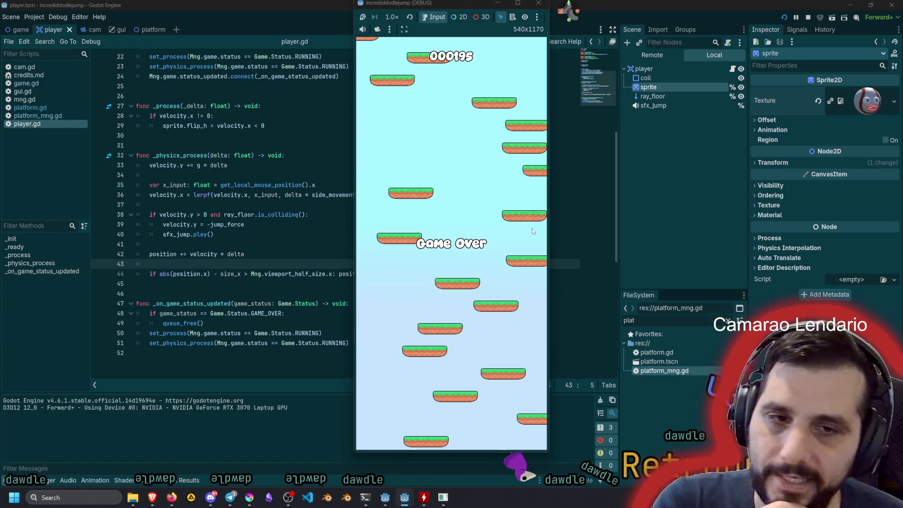
{"action": "left_click", "coordinate": [478, 269]}
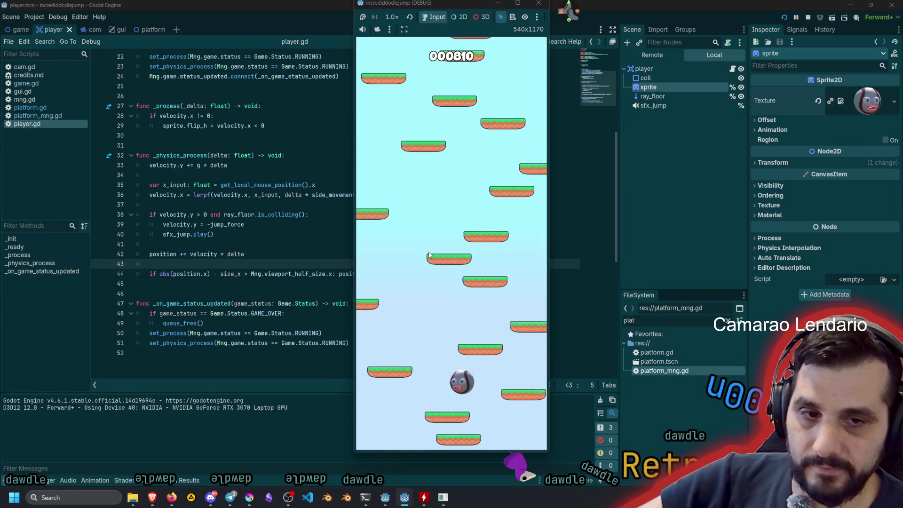
{"action": "key", "text": "F8"}
{"action": "left_click", "coordinate": [311, 243]}
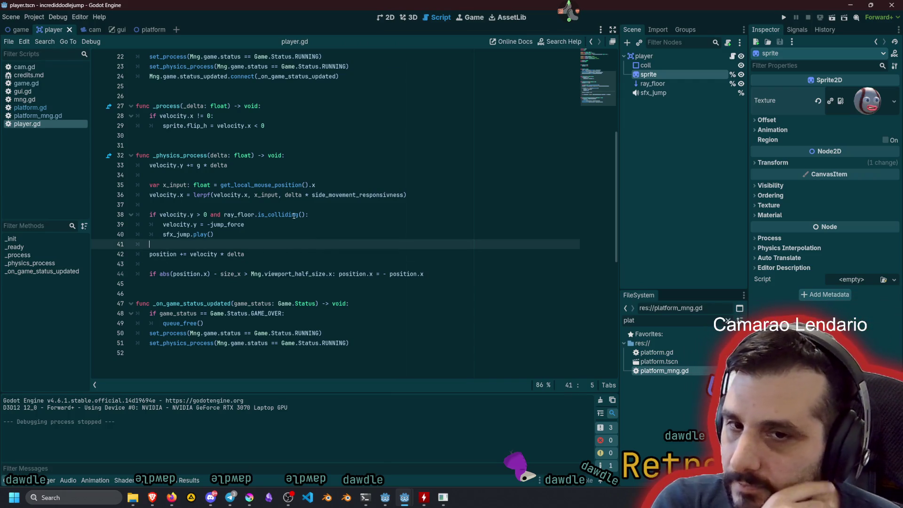
- Open platform.gd in the script editor
{"action": "left_click", "coordinate": [38, 116]}
{"action": "scroll", "coordinate": [237, 245], "scroll_direction": "down", "scroll_amount": 5}
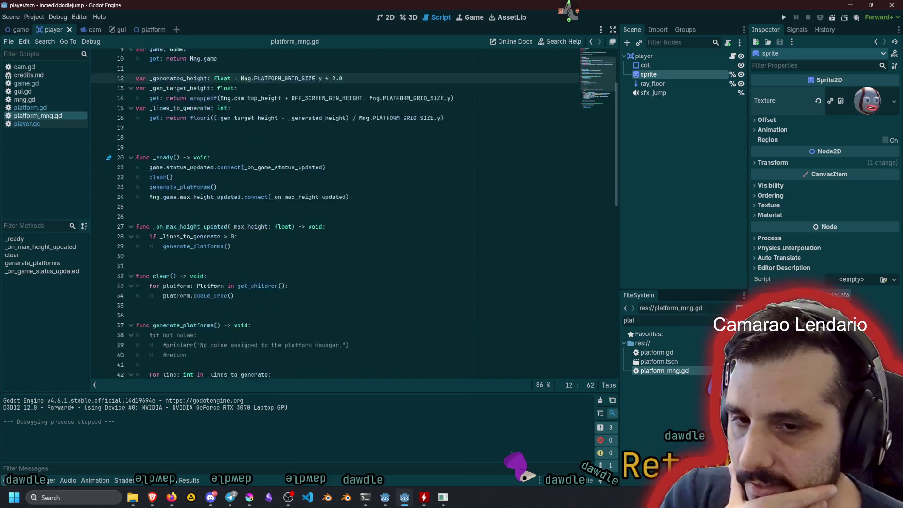
{"action": "scroll", "coordinate": [237, 244], "scroll_direction": "down", "scroll_amount": 4}
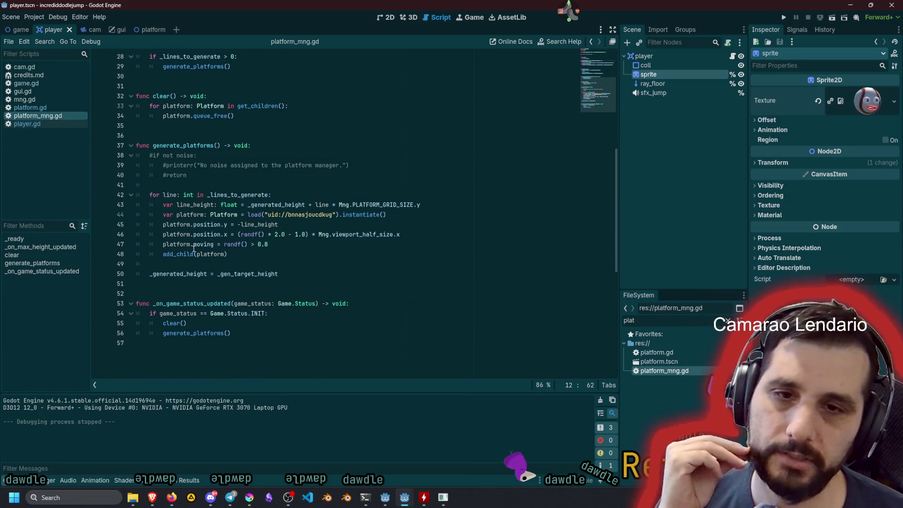
{"action": "left_click", "coordinate": [34, 114]}
{"action": "scroll", "coordinate": [343, 195], "scroll_direction": "up", "scroll_amount": 8}
{"action": "left_click", "coordinate": [342, 195]}
- Add a new indented line below '_half_size = abs(coll.shape.b.x)' in _ready
{"action": "double_click", "coordinate": [186, 116]}
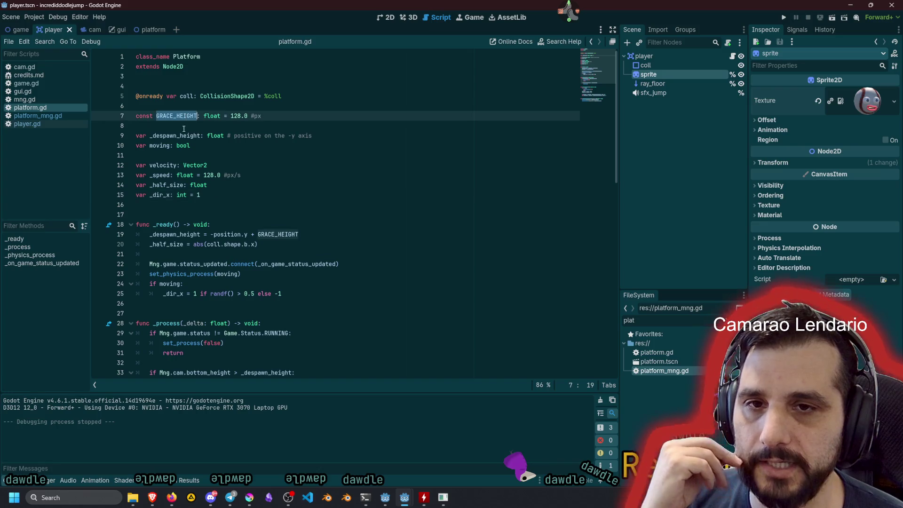
{"action": "double_click", "coordinate": [168, 186]}
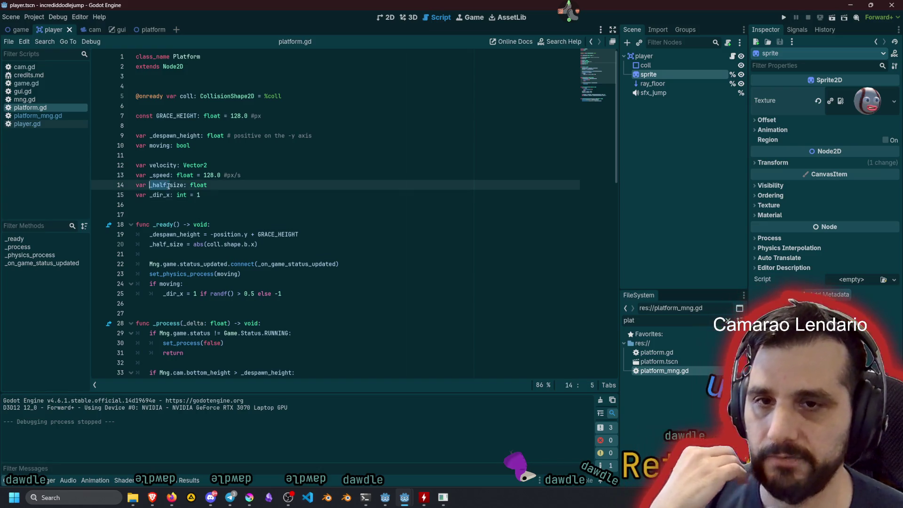
{"action": "double_click", "coordinate": [174, 185]}
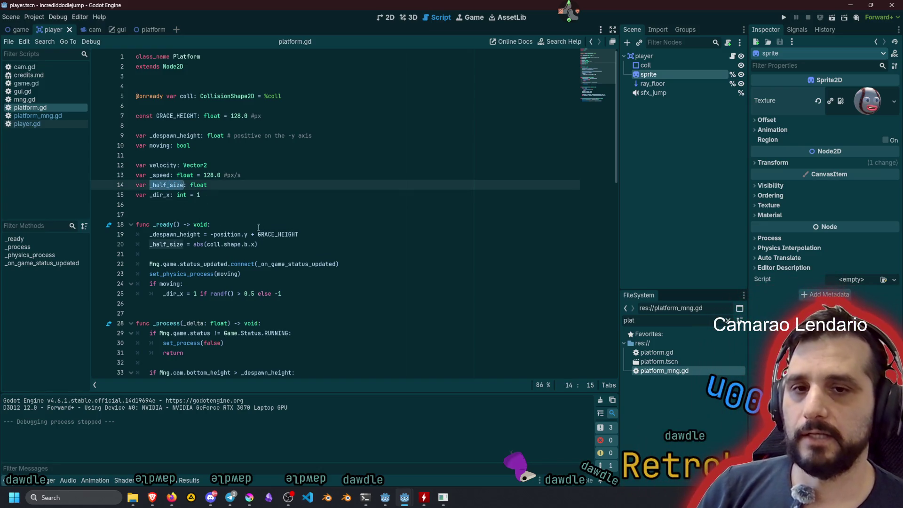
{"action": "left_click", "coordinate": [193, 245]}
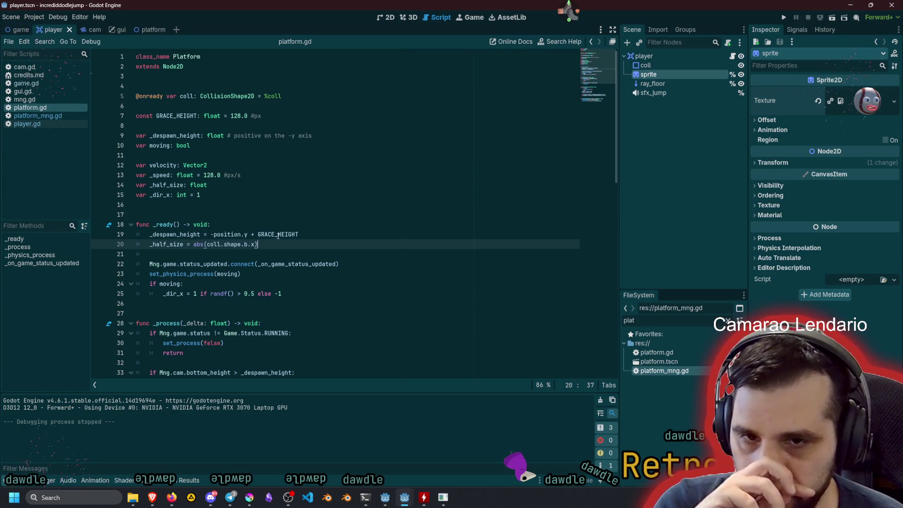
{"action": "key", "text": "Return"}
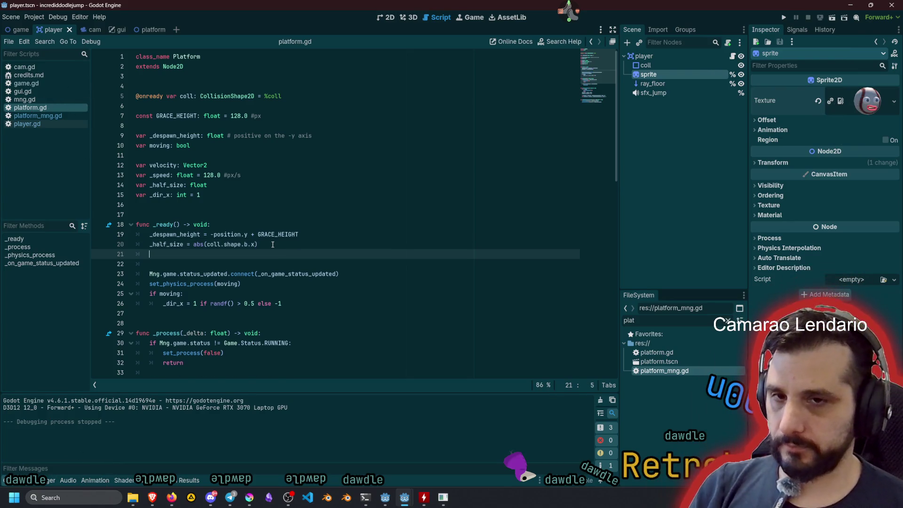
- Write 'position.x = clamp(position.x, ...' using Mng.viewport_half_size, with a blank line above
{"action": "type", "text": "position.x"}
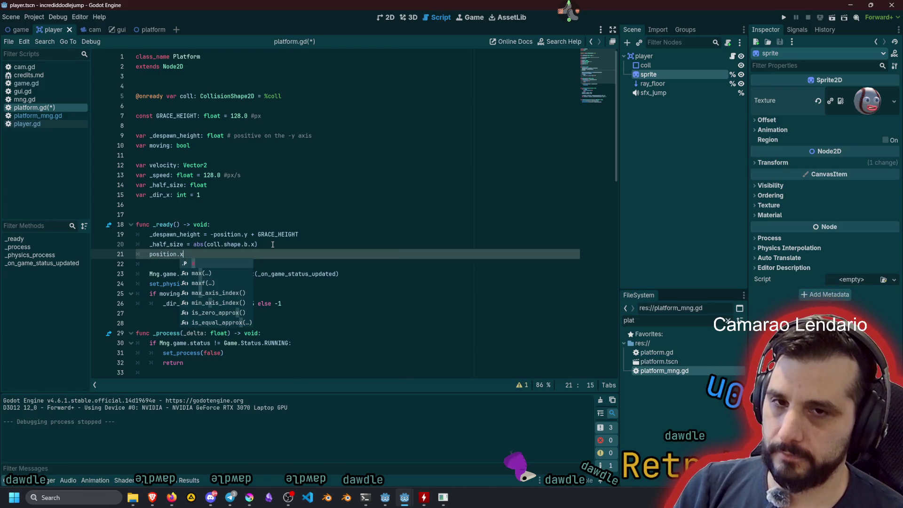
{"action": "type", "text": " = po"}
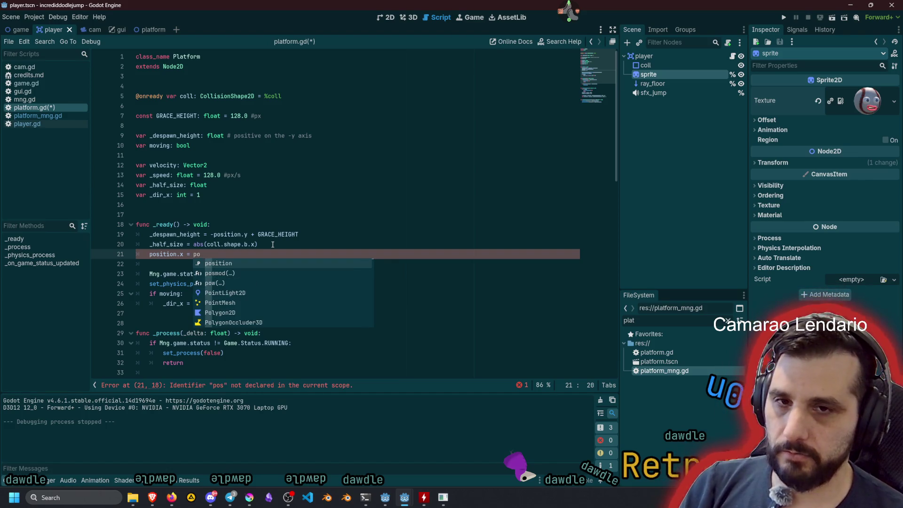
{"action": "type", "text": "clamp("}
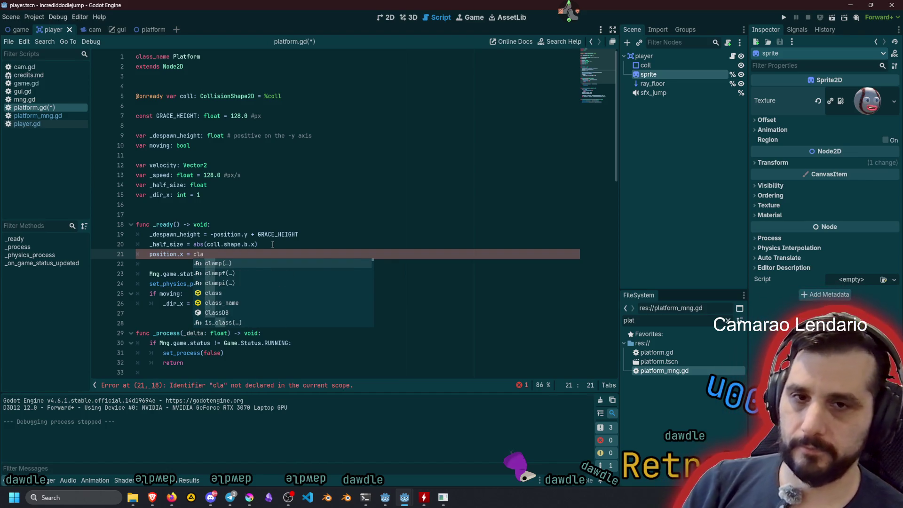
{"action": "key", "text": "Home"}
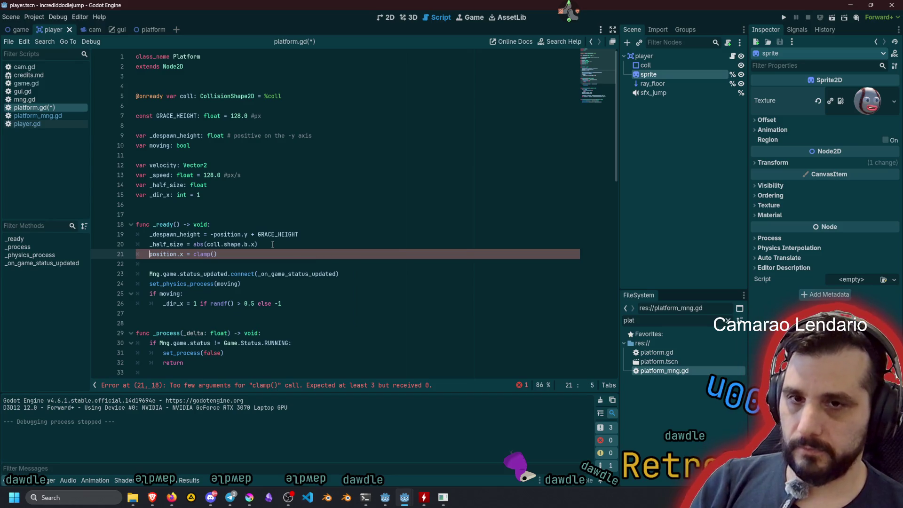
{"action": "key", "text": "ctrl+shift+Right"}
{"action": "key", "text": "ctrl+shift+Right"}
{"action": "key", "text": "ctrl+c"}
{"action": "key", "text": "End"}
{"action": "key", "text": "Left"}
{"action": "key", "text": "ctrl+v"}
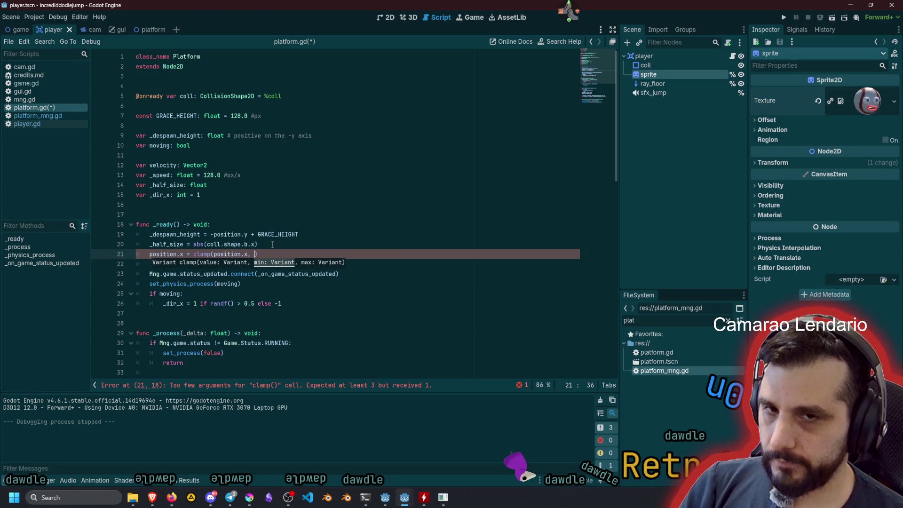
{"action": "key", "text": "ctrl+shift+Return"}
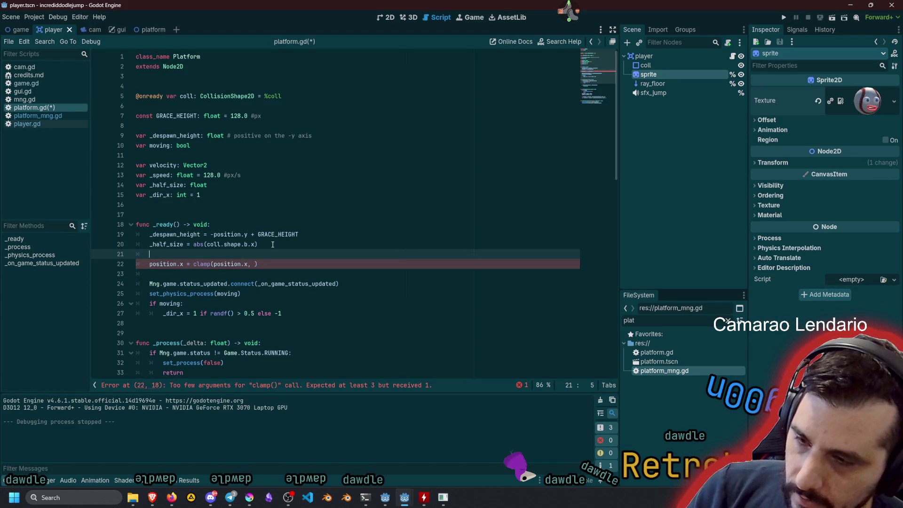
{"action": "key", "text": "Down"}
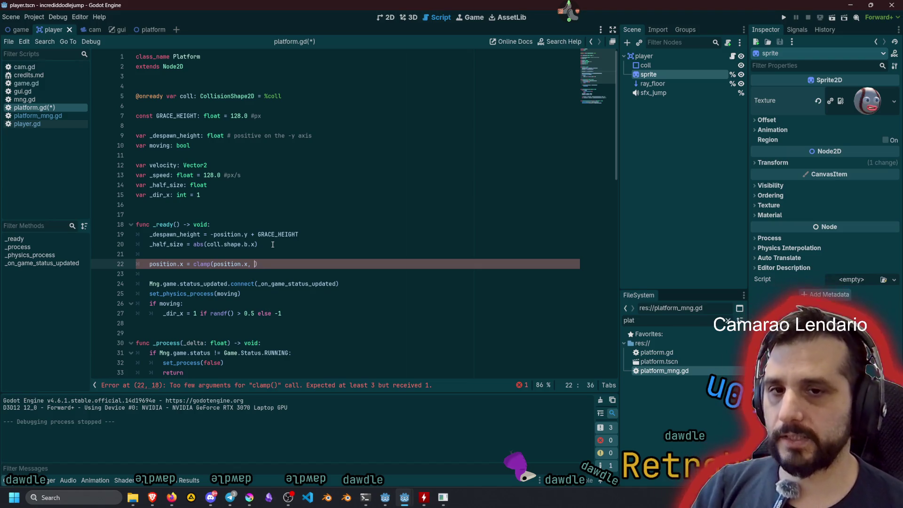
{"action": "type", "text": "Mng.vi"}
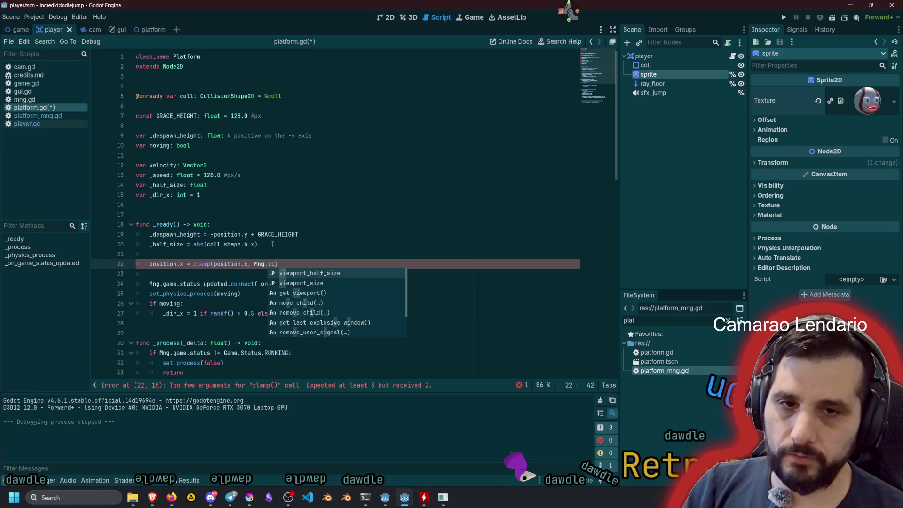
{"action": "key", "text": "Return"}
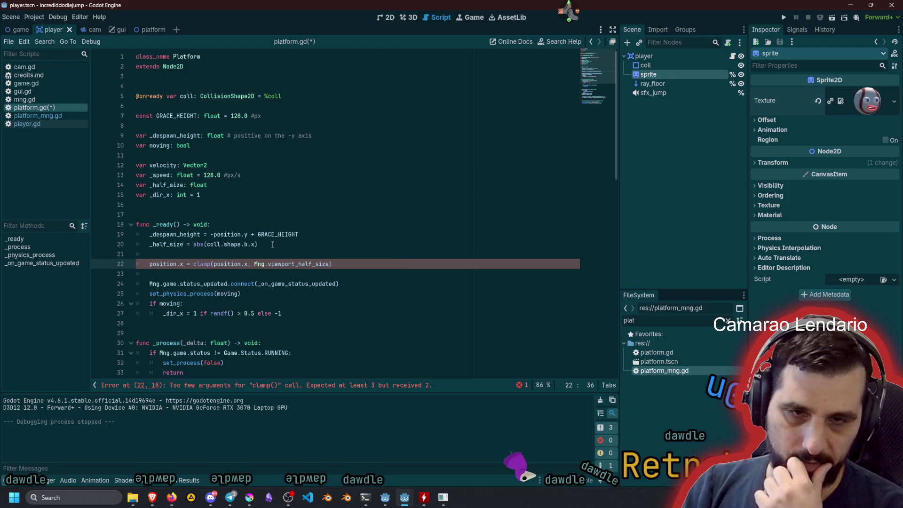
- Declare 'var safe_pos_x: float = Mng.viewport_half_size - _half_size' above the clamp line
{"action": "key", "text": "Up"}
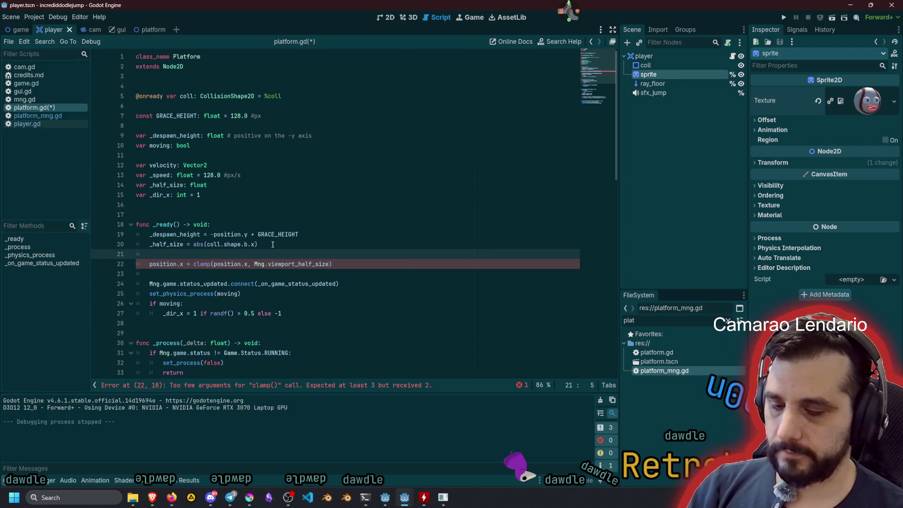
{"action": "key", "text": "Return"}
{"action": "type", "text": "var "}
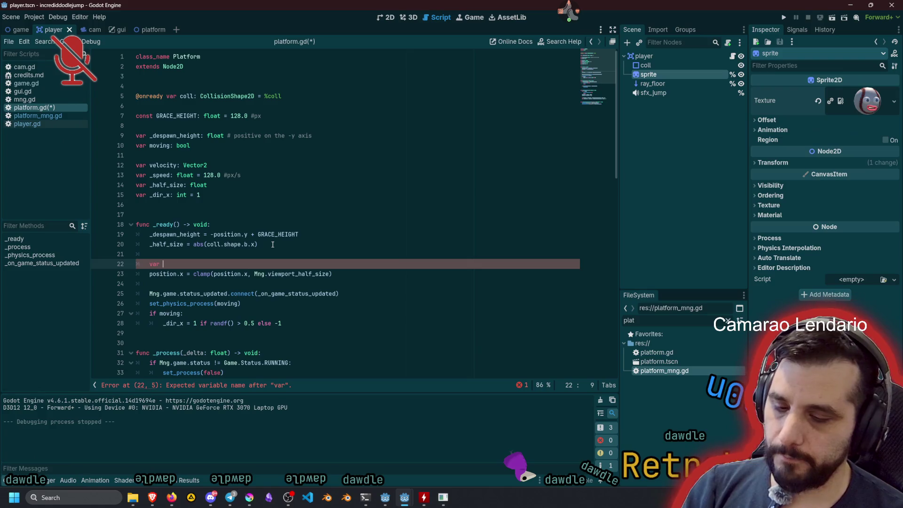
{"action": "type", "text": "safe_pos"}
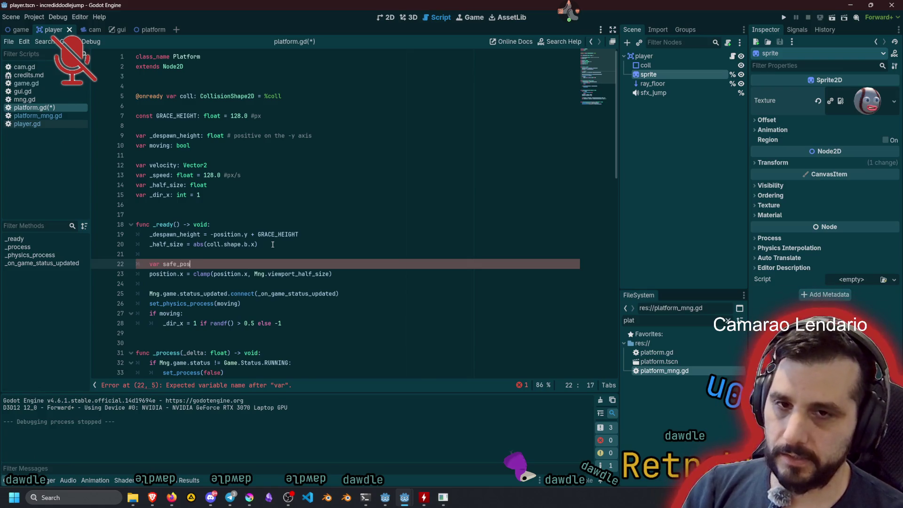
{"action": "type", "text": ": float"}
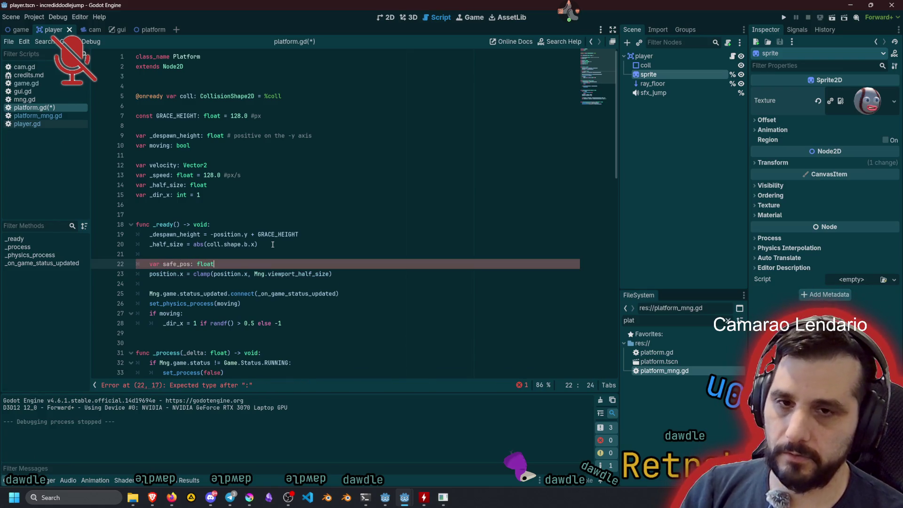
{"action": "key", "text": "BackSpace"}
{"action": "key", "text": "BackSpace"}
{"action": "key", "text": "BackSpace"}
{"action": "key", "text": "BackSpace"}
{"action": "key", "text": "BackSpace"}
{"action": "key", "text": "BackSpace"}
{"action": "key", "text": "BackSpace"}
{"action": "type", "text": "_x: float"}
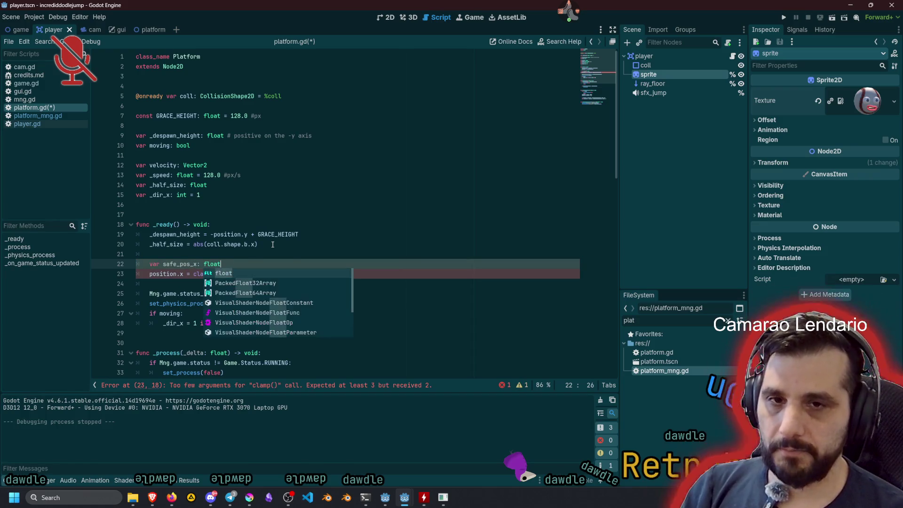
{"action": "type", "text": " ="}
{"action": "left_click", "coordinate": [272, 244]}
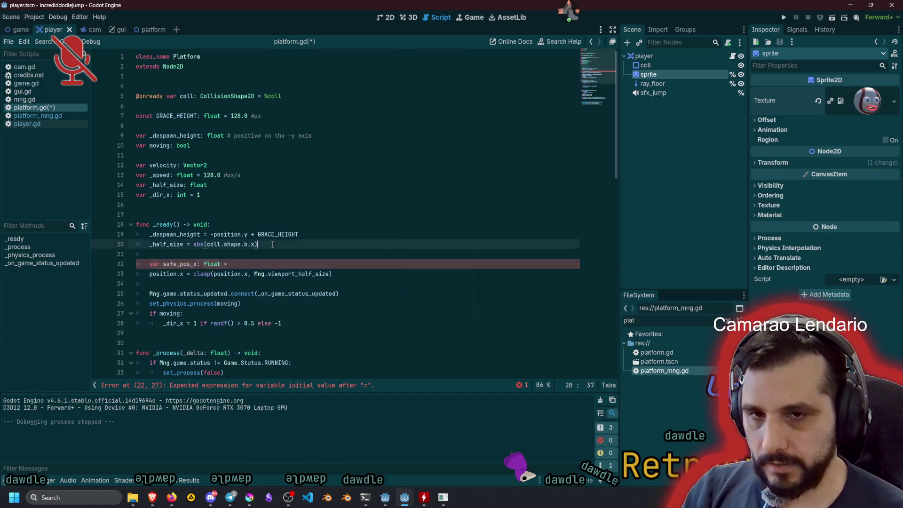
{"action": "left_click", "coordinate": [249, 274]}
{"action": "key", "text": "shift+End"}
{"action": "key", "text": "ctrl+x"}
{"action": "key", "text": "Up"}
{"action": "key", "text": "ctrl+v"}
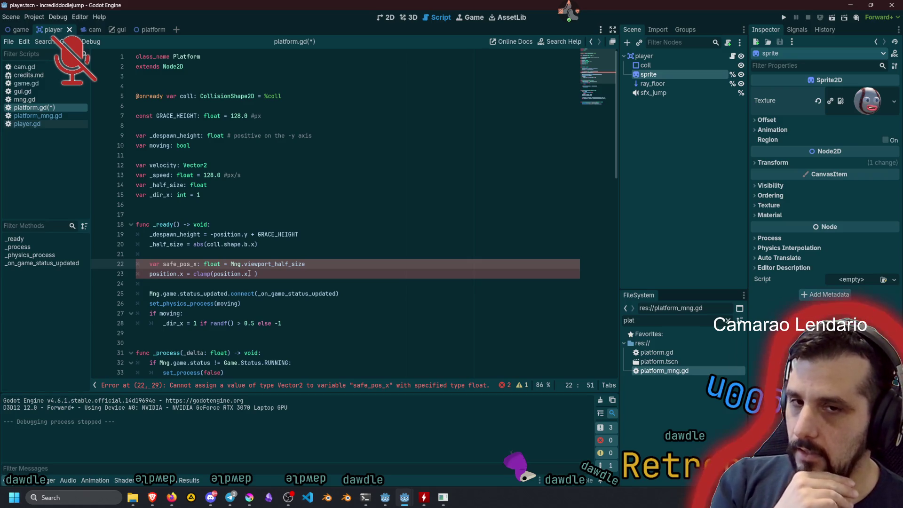
{"action": "type", "text": " -"}
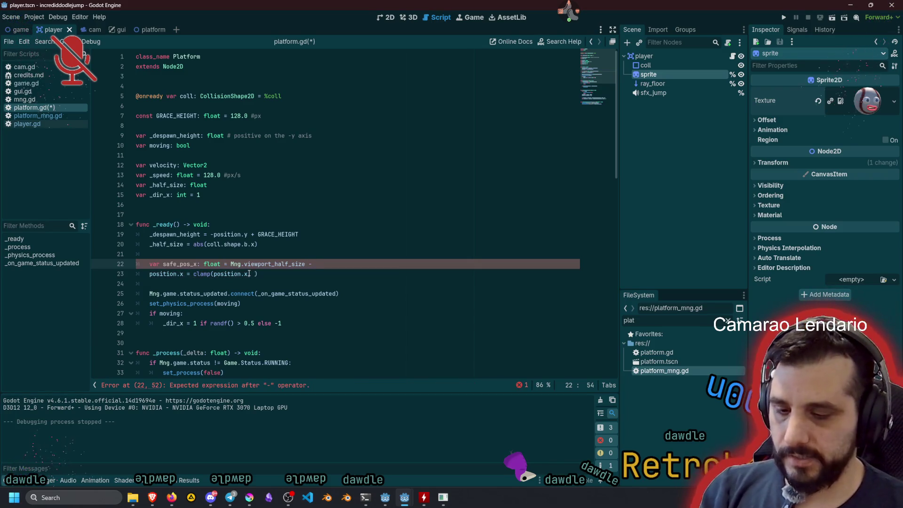
{"action": "key", "text": "BackSpace"}
{"action": "key", "text": "BackSpace"}
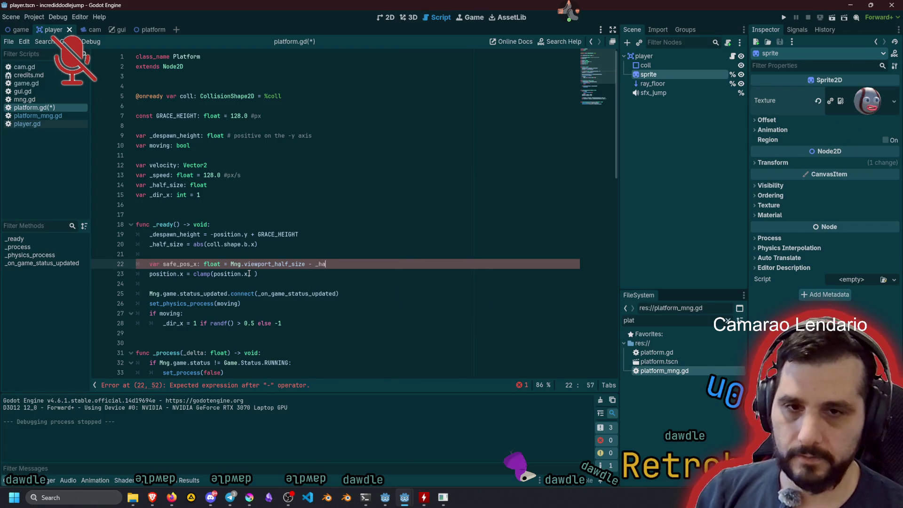
{"action": "key", "text": "Return"}
- Clamp position.x between -safe_pos_x and safe_pos_x, fix viewport_half_size.x, and run with F5
{"action": "key", "text": "Home"}
{"action": "key", "text": "ctrl+Right"}
{"action": "key", "text": "Down"}
{"action": "key", "text": "End"}
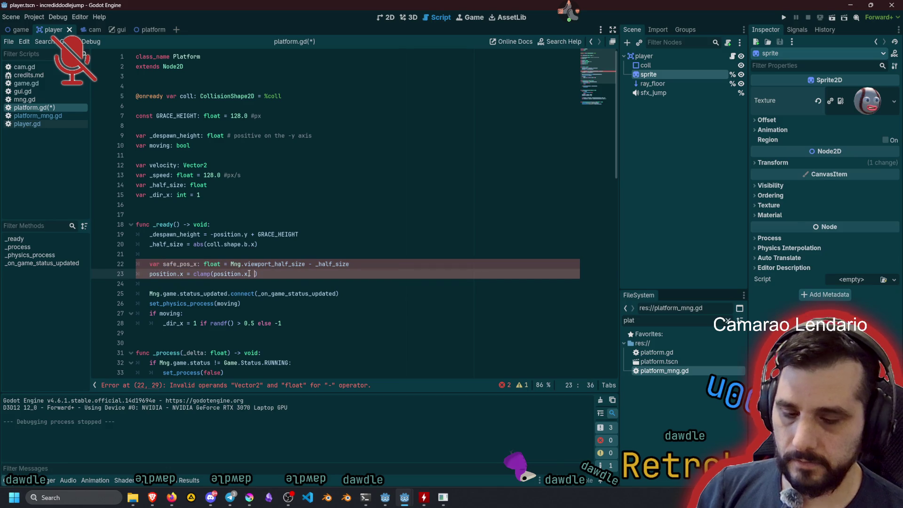
{"action": "type", "text": "safe_pos_x, safe_pos_x"}
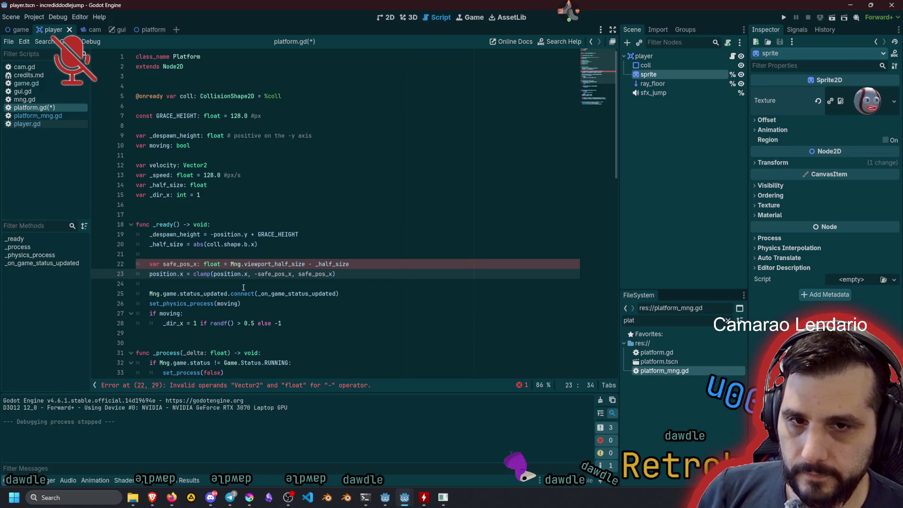
{"action": "left_click", "coordinate": [304, 264]}
{"action": "type", "text": ".x"}
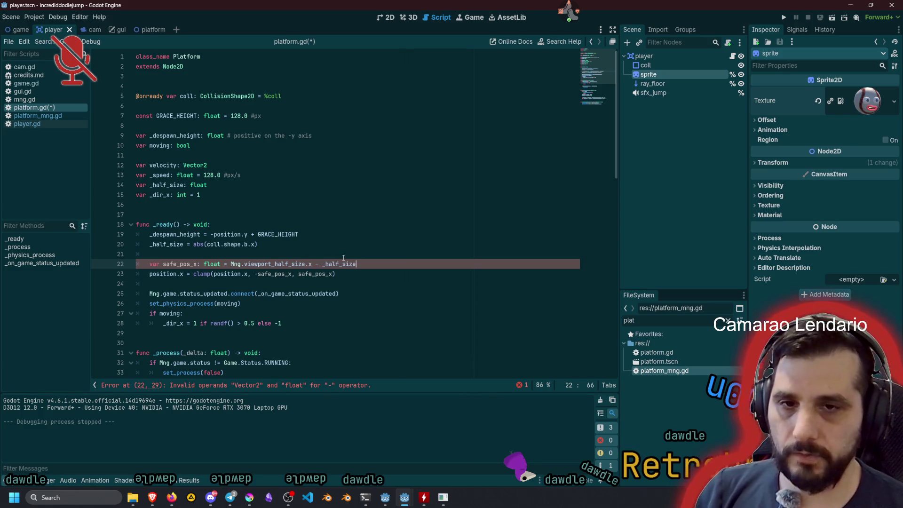
{"action": "key", "text": "Up"}
{"action": "key", "text": "F5"}
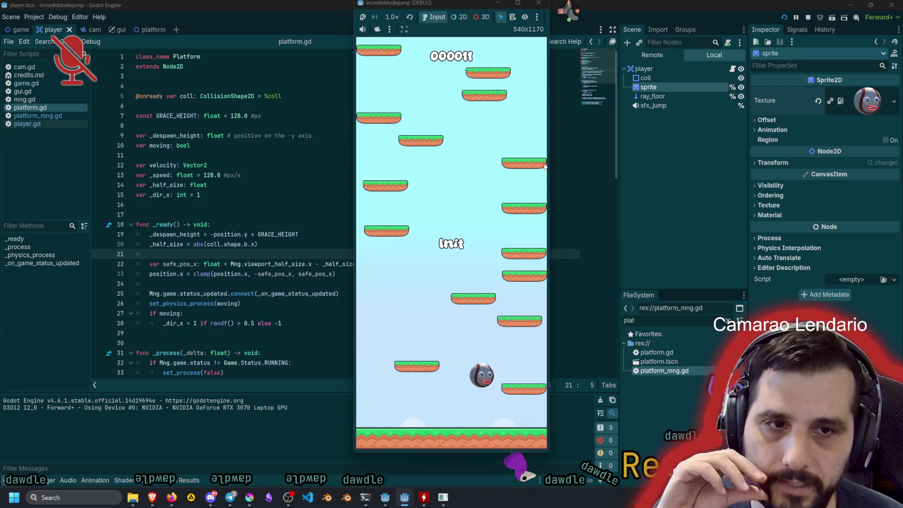
- Play-test to confirm platforms stay within screen edges, stop it, and return to platform.gd
{"action": "left_click", "coordinate": [464, 240]}
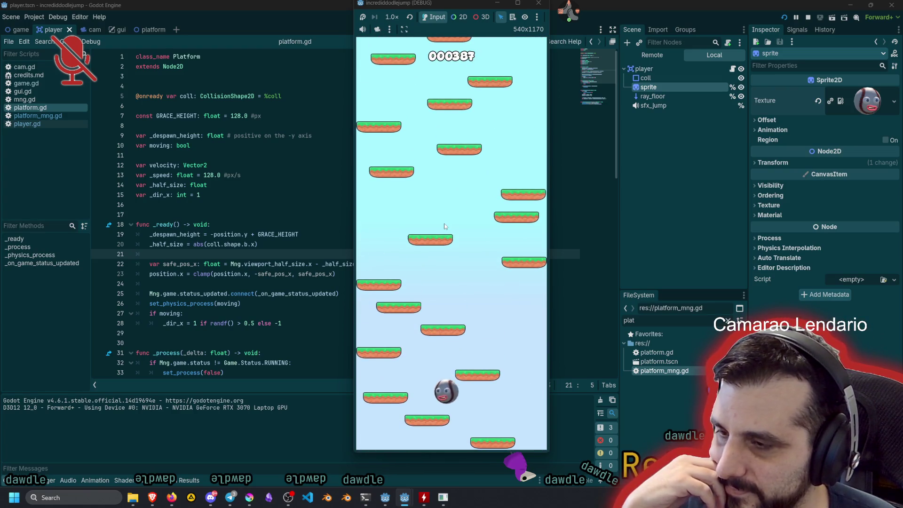
{"action": "key", "text": "F8"}
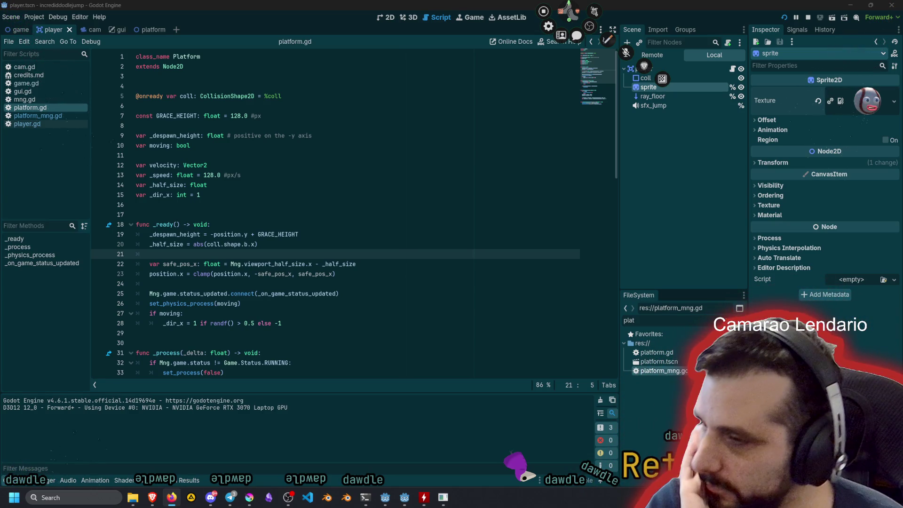
{"action": "key", "text": "alt+Tab"}
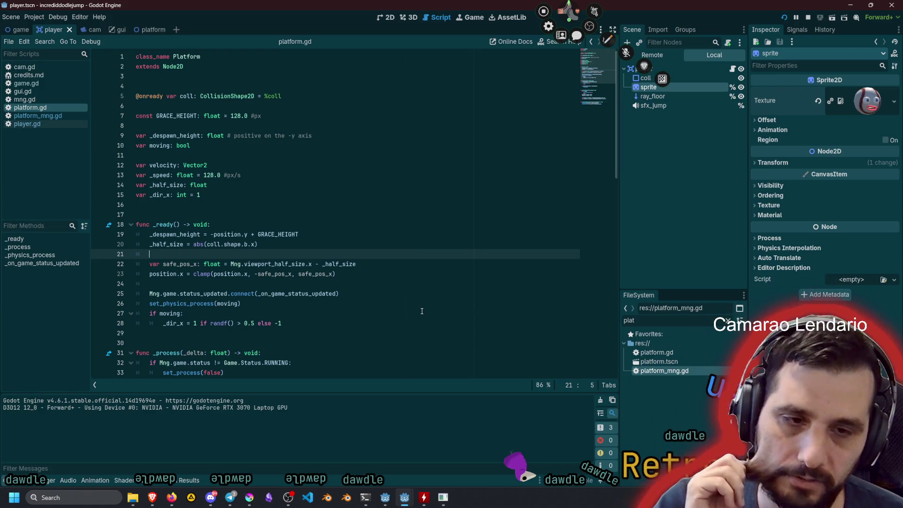
{"action": "left_click", "coordinate": [317, 292]}
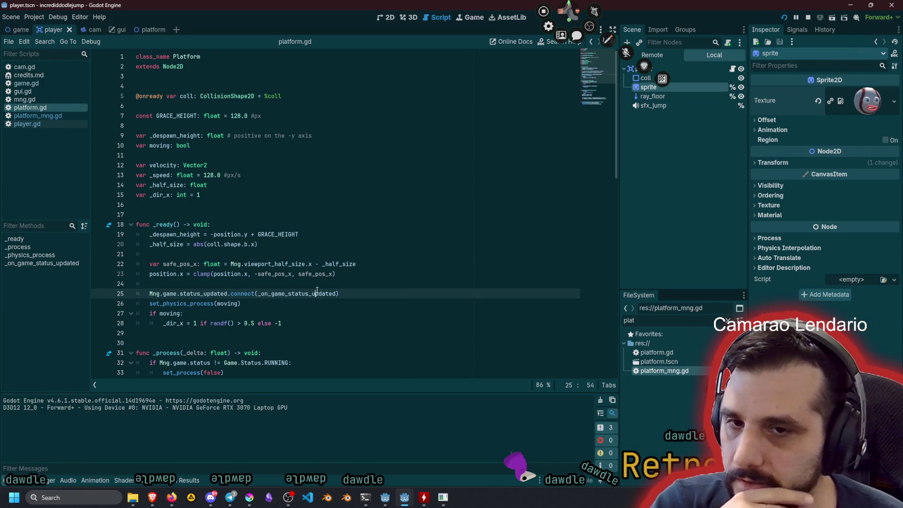